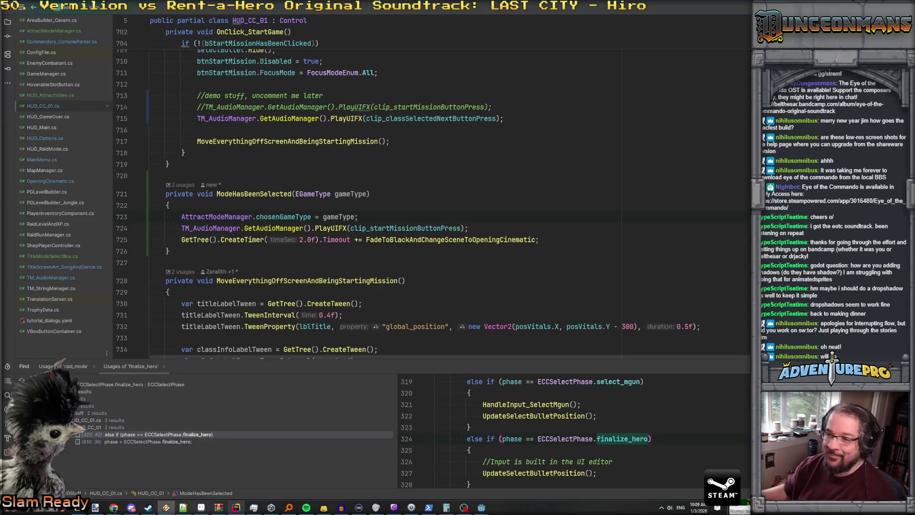
# Review the OnClick_StartGame code and its title label tween line.
pyautogui.click(267, 152)
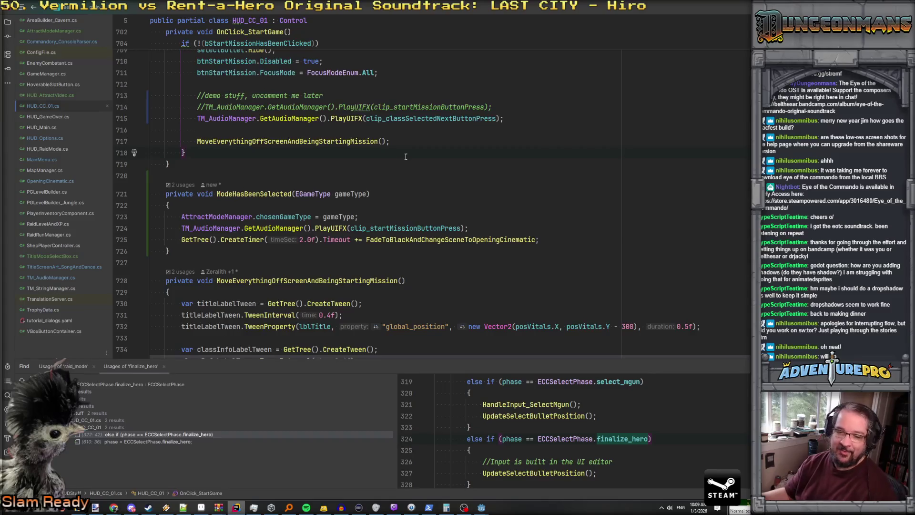
pyautogui.scroll(-1, 404, 157)
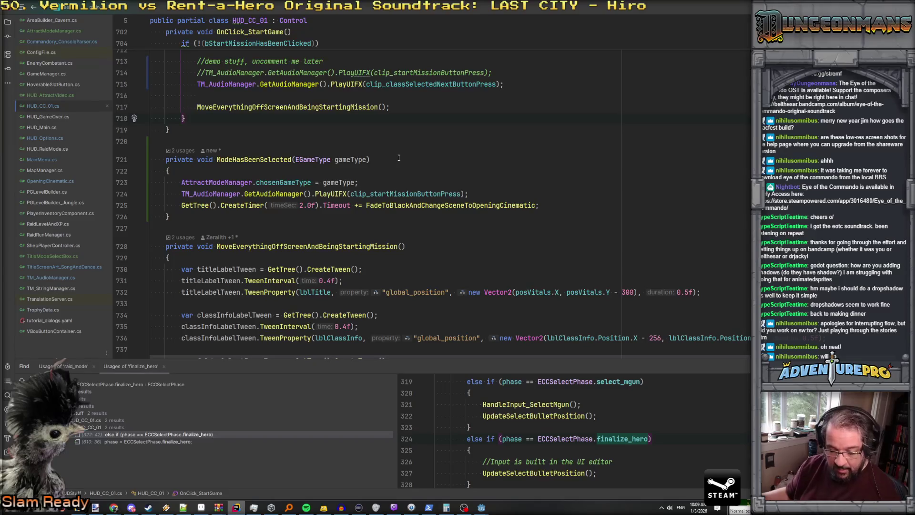
pyautogui.scroll(-3, 362, 140)
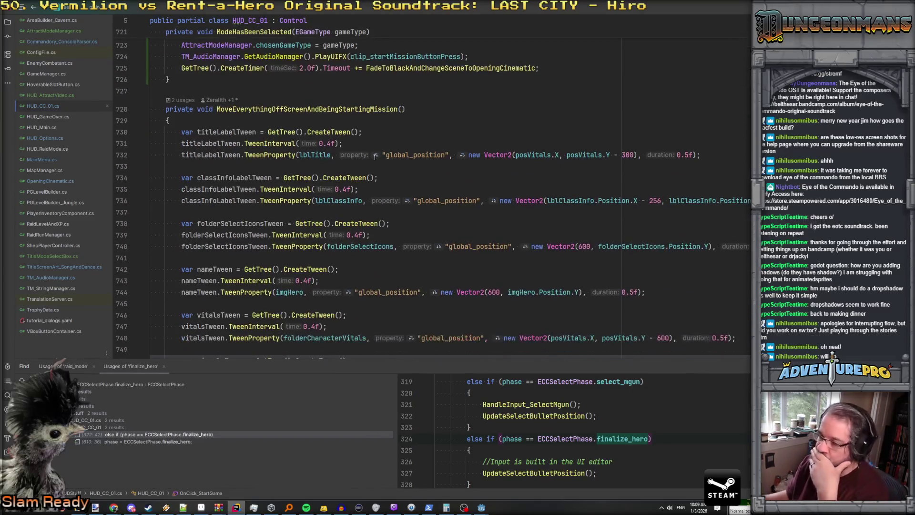
pyautogui.scroll(4, 375, 157)
pyautogui.scroll(3, 375, 157)
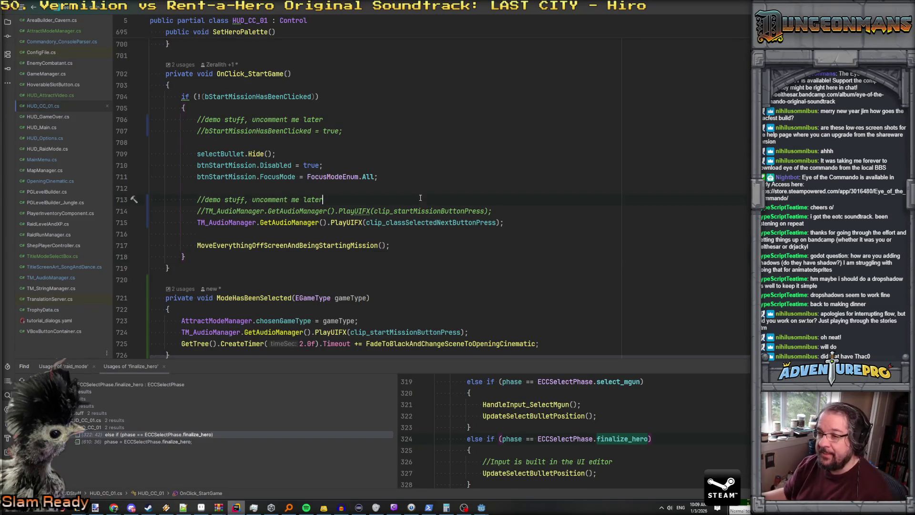
pyautogui.scroll(-7, 420, 198)
pyautogui.click(464, 191)
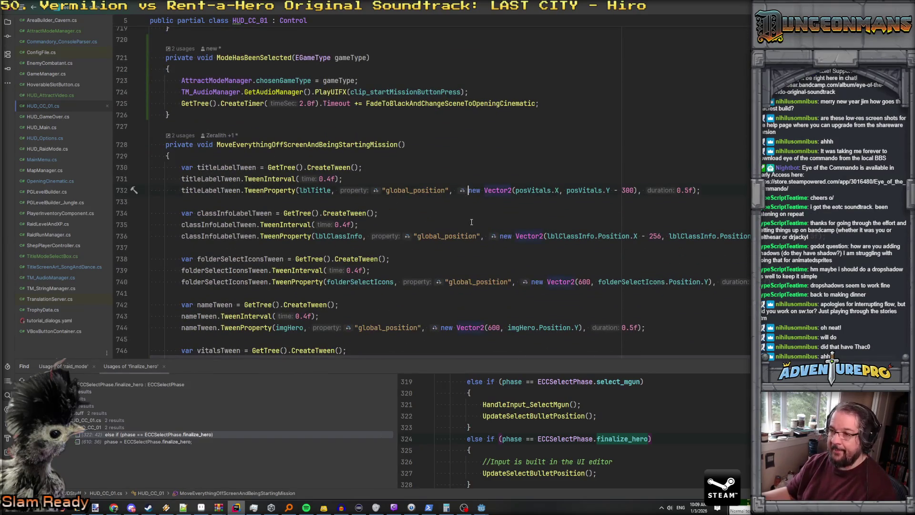
pyautogui.scroll(-11, 471, 222)
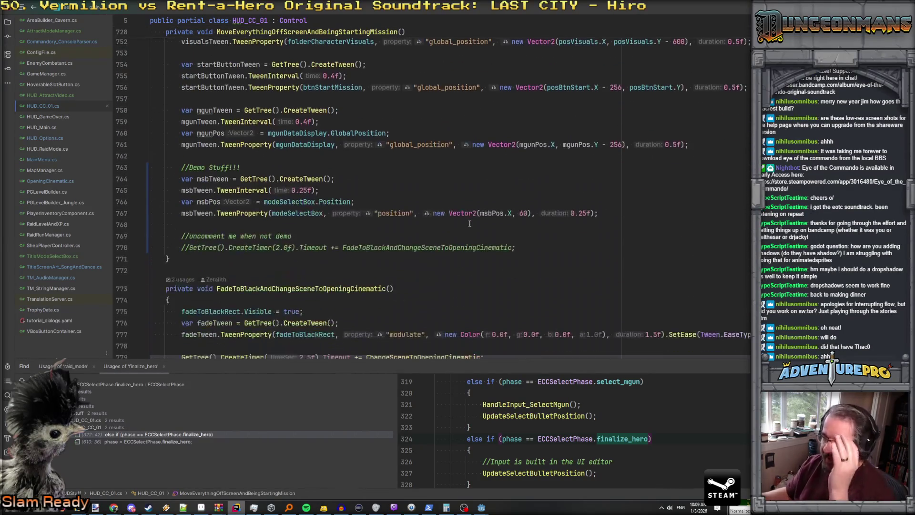
# Open TitleModeSelectBox.cs and place the caret in the empty HandleInput method.
pyautogui.doubleClick(53, 256)
pyautogui.scroll(-5, 309, 198)
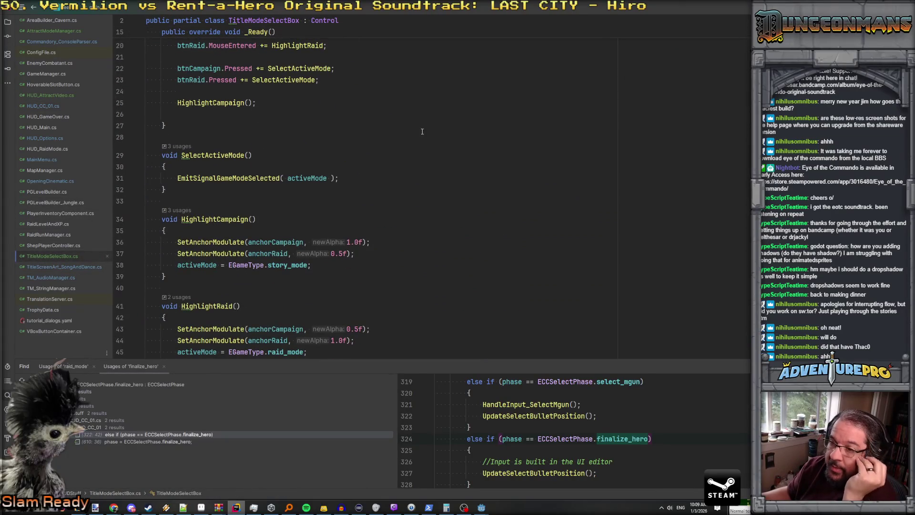
pyautogui.scroll(-6, 421, 132)
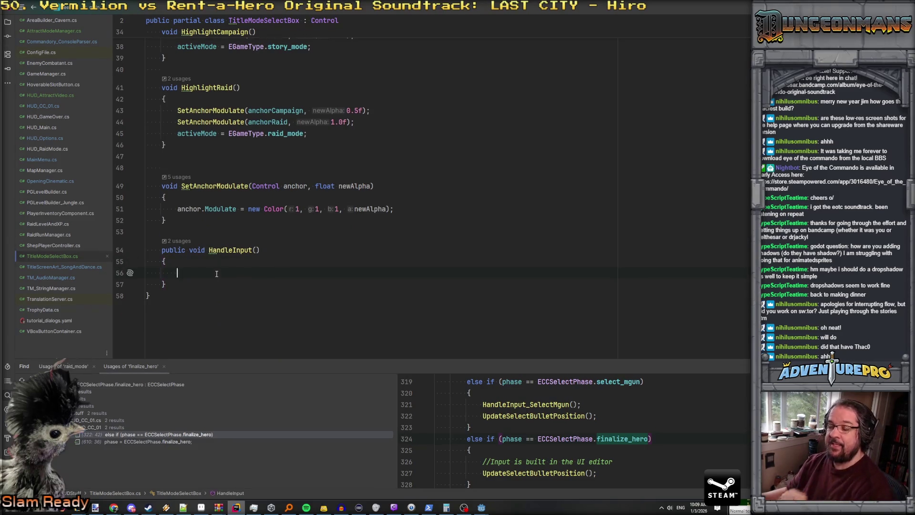
pyautogui.click(216, 273)
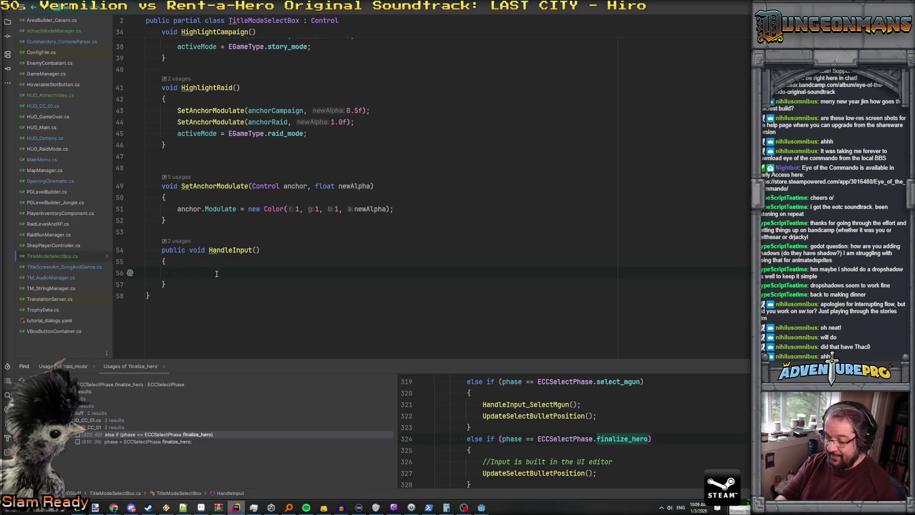
# Select the four-line bPlayerCancelled input check in HUD_AttractVideo.cs, then return to TitleModeSelectBox.cs.
pyautogui.doubleClick(51, 96)
pyautogui.scroll(-7, 443, 253)
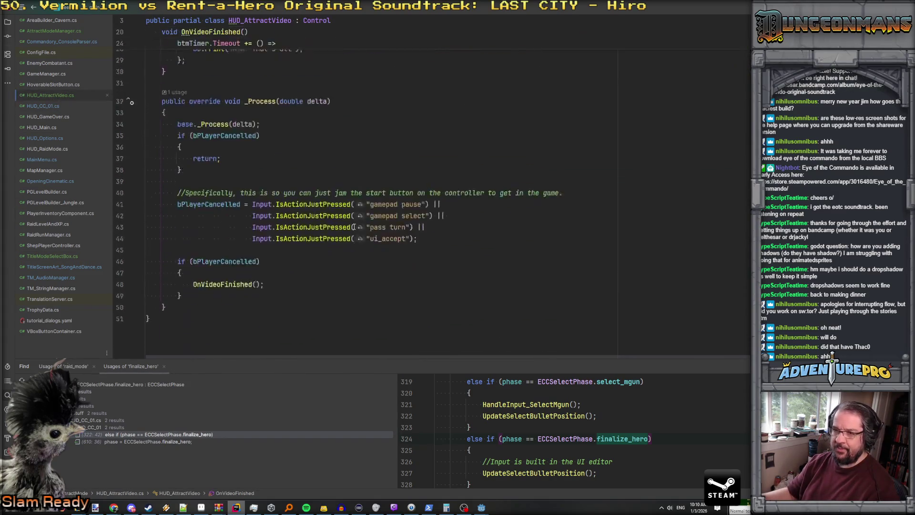
pyautogui.moveTo(417, 245)
pyautogui.mouseDown()
pyautogui.moveTo(147, 245)
pyautogui.moveTo(143, 211)
pyautogui.moveTo(133, 211)
pyautogui.mouseUp()
pyautogui.hotkey('ctrl', 'c')
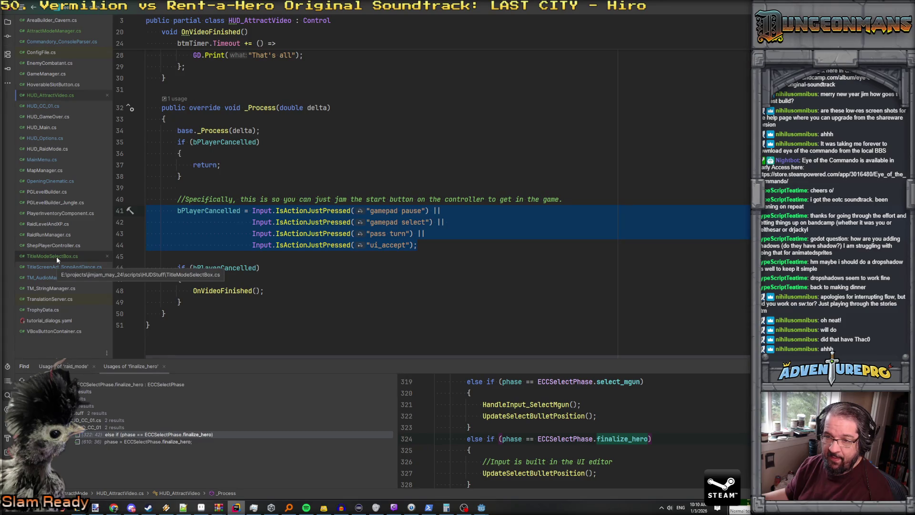
pyautogui.click(57, 257)
# Paste the input check into HandleInput, replacing the bPlayerCancelled assignment with 'if('.
pyautogui.hotkey('ctrl', 'v')
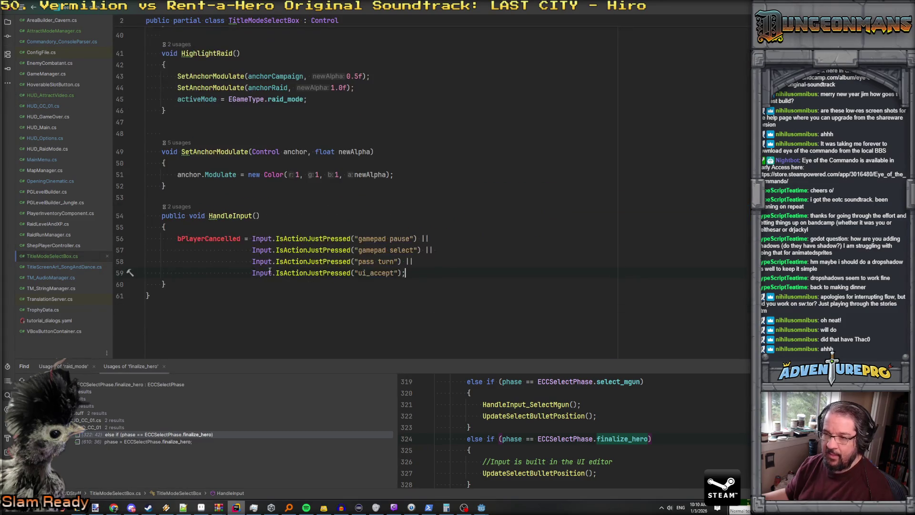
pyautogui.doubleClick(233, 238)
pyautogui.moveTo(250, 238); pyautogui.dragTo(175, 237)
pyautogui.write('if(')
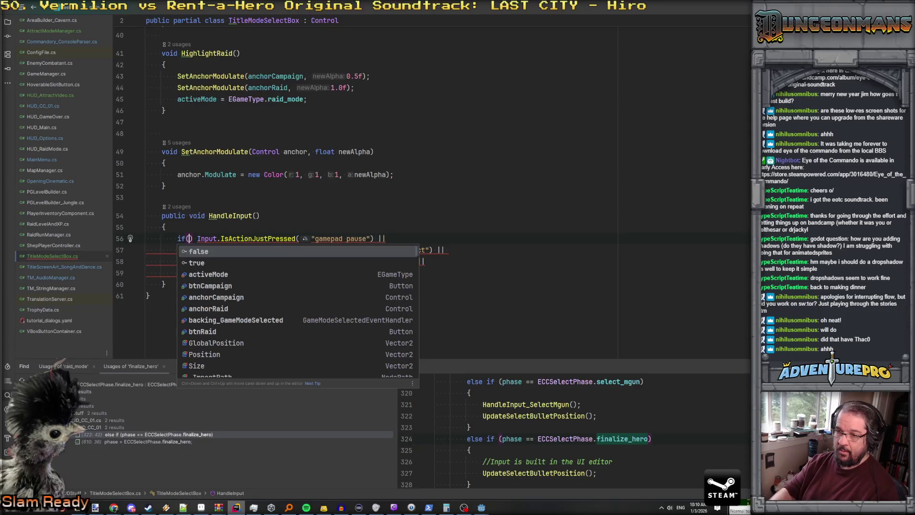
pyautogui.press('Delete')
pyautogui.click(193, 250)
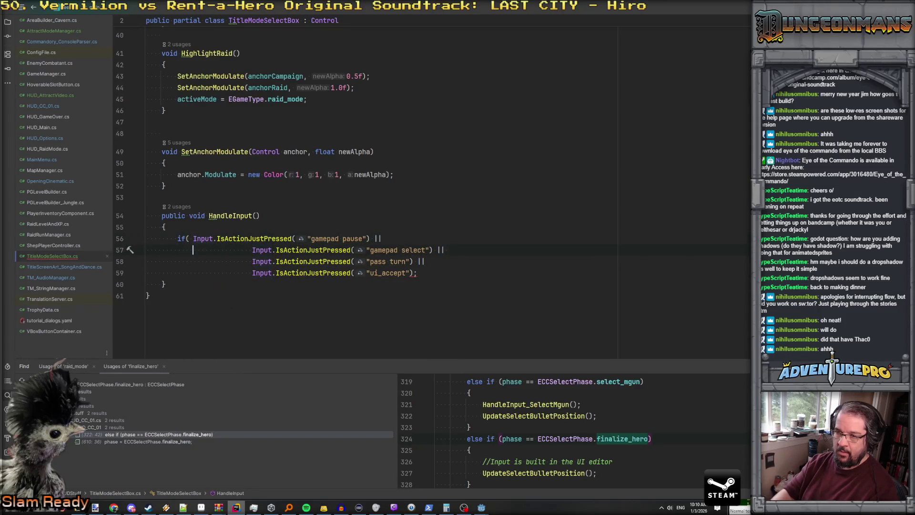
pyautogui.moveTo(253, 272)
pyautogui.mouseDown()
pyautogui.moveTo(188, 255)
pyautogui.moveTo(195, 251)
pyautogui.mouseUp()
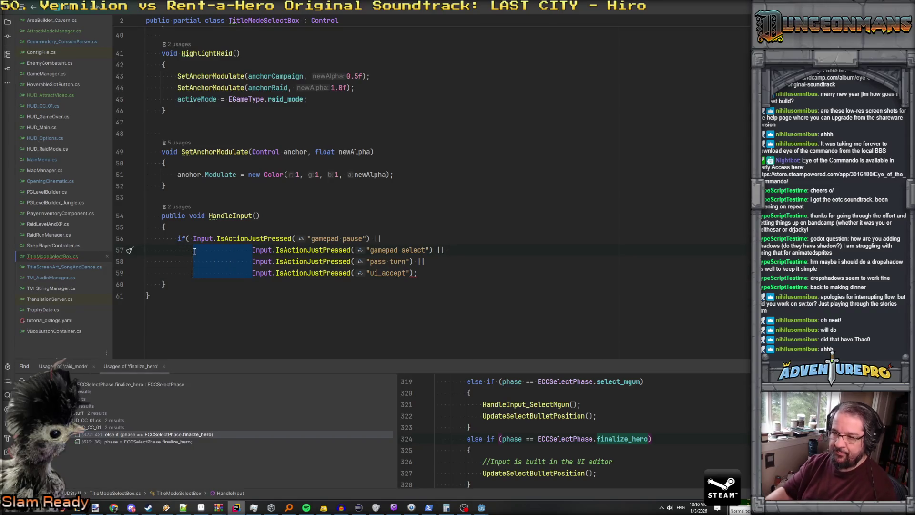
pyautogui.press('BackSpace')
# Close the if condition and open a brace block beneath it.
pyautogui.click(371, 273)
pyautogui.press('BackSpace')
pyautogui.write(')')
pyautogui.press('Return')
pyautogui.write('{')
pyautogui.press('Return')
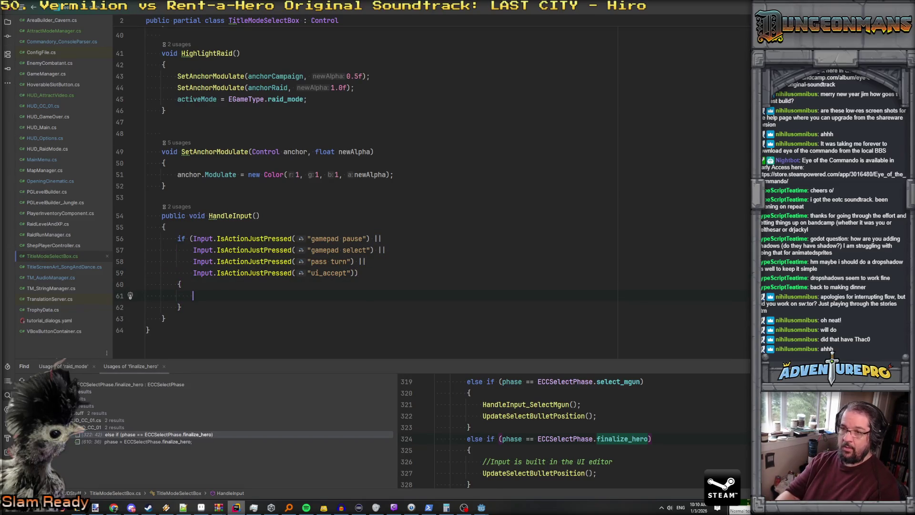
# Call SelectActiveMode(); inside the new if block.
pyautogui.scroll(8, 381, 190)
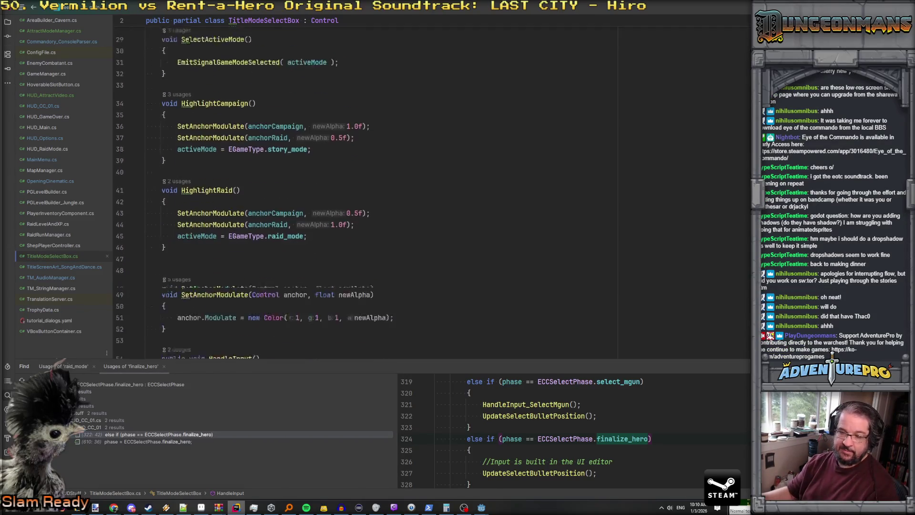
pyautogui.scroll(5, 381, 191)
pyautogui.scroll(-6, 381, 191)
pyautogui.scroll(-4, 241, 198)
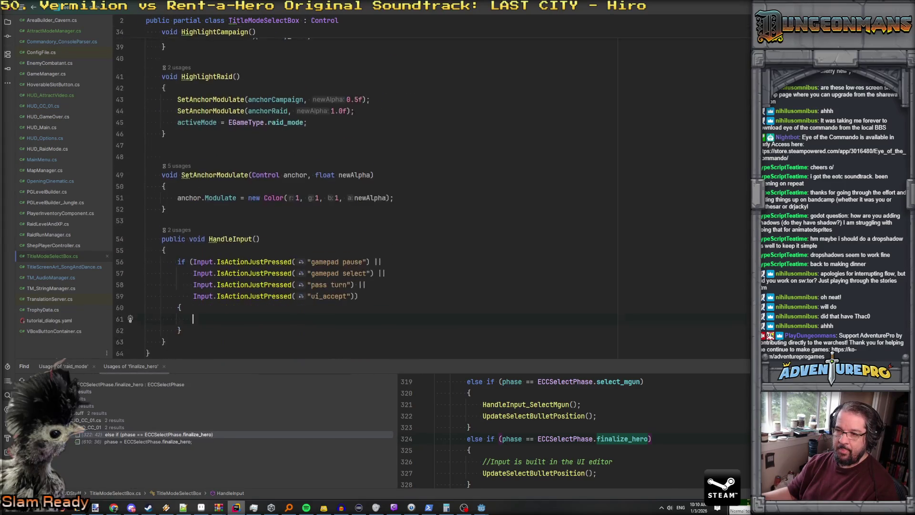
pyautogui.scroll(10, 267, 186)
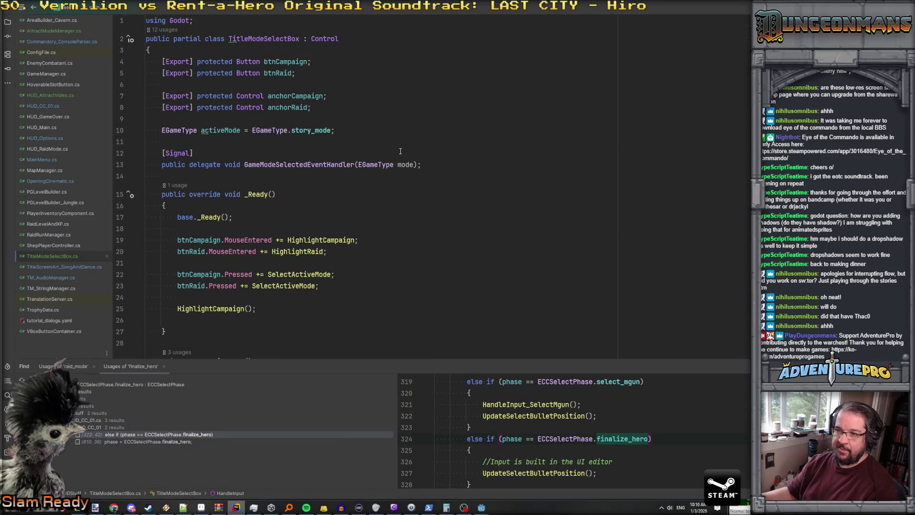
pyautogui.scroll(-13, 336, 164)
pyautogui.scroll(5, 329, 204)
pyautogui.scroll(2, 329, 204)
pyautogui.scroll(-7, 261, 166)
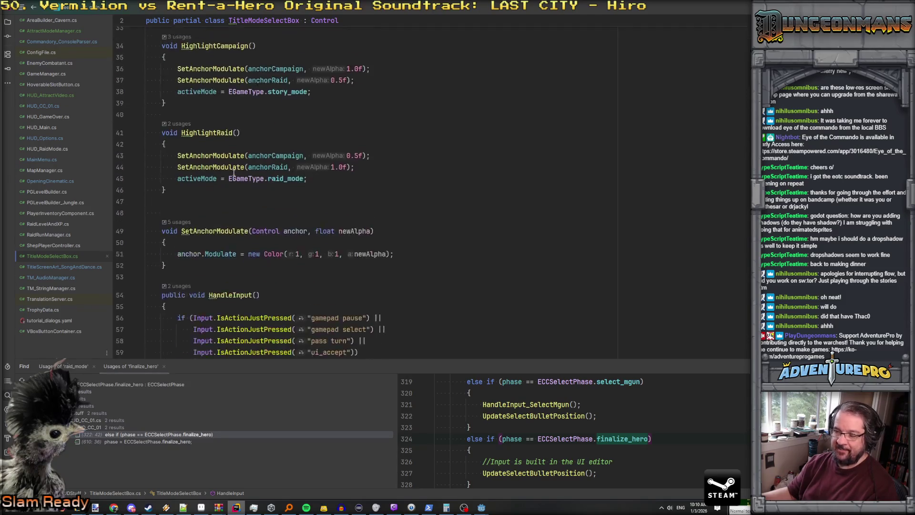
pyautogui.write('Sel')
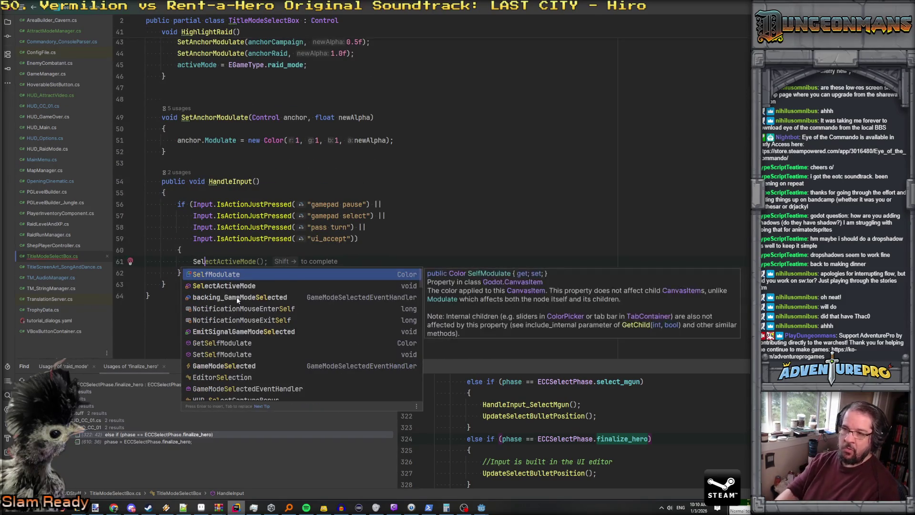
pyautogui.press('Return')
pyautogui.press('BackSpace')
pyautogui.press('BackSpace')
pyautogui.press('BackSpace')
pyautogui.press('BackSpace')
pyautogui.write('ect')
pyautogui.press('Return')
pyautogui.write(';')
# Add the suggested else-if branch that loads MainMenu.tscn on gamepad back.
pyautogui.scroll(9, 237, 297)
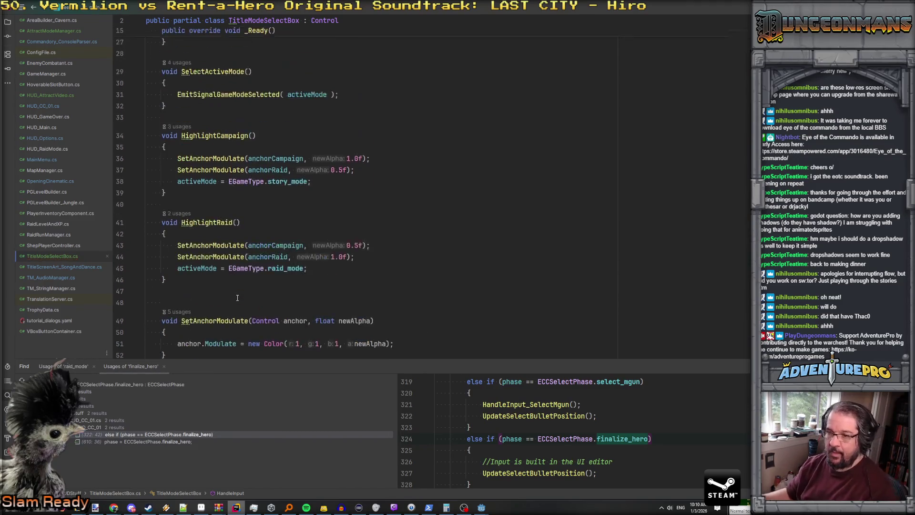
pyautogui.scroll(-10, 229, 286)
pyautogui.click(215, 270)
pyautogui.press('Return')
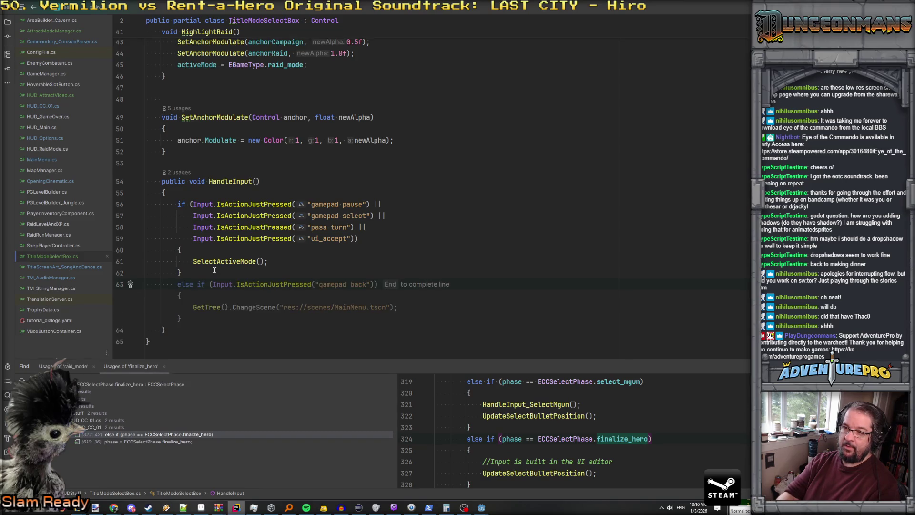
pyautogui.press('Tab')
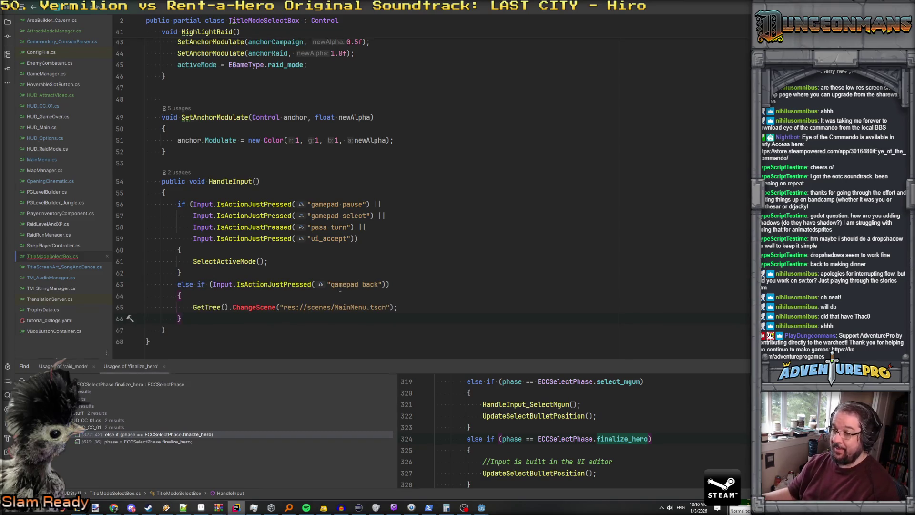
pyautogui.moveTo(331, 284); pyautogui.dragTo(380, 285)
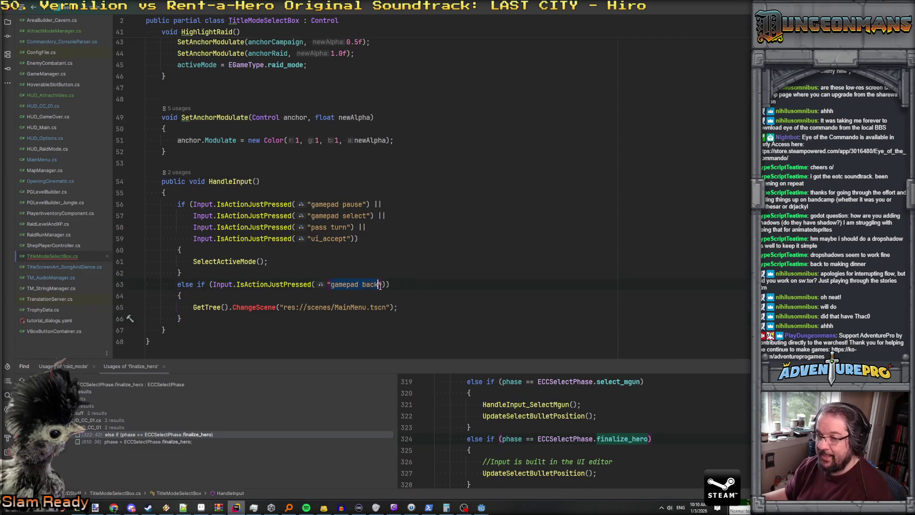
pyautogui.moveTo(295, 280)
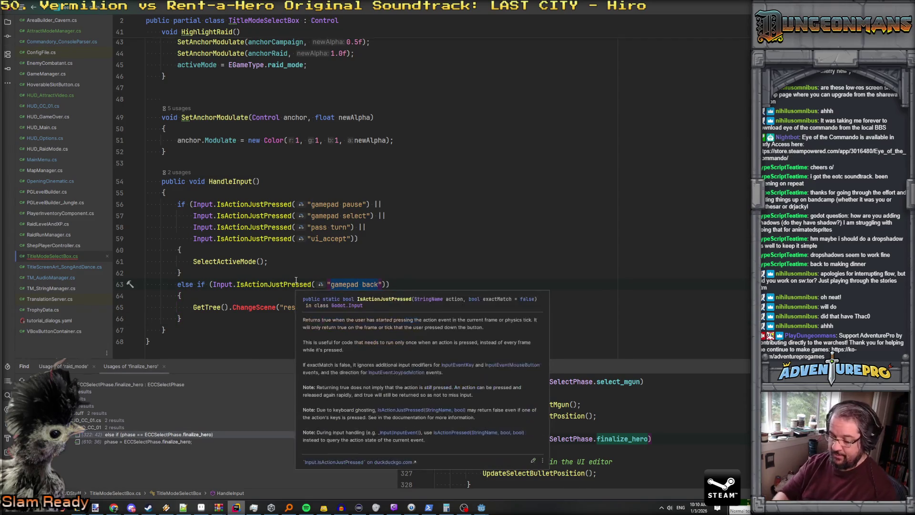
pyautogui.press('Escape')
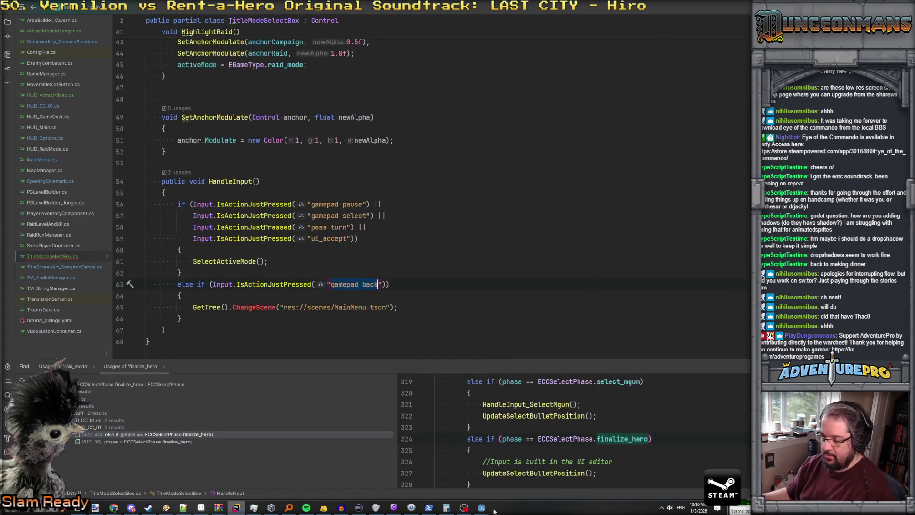
# In Godot, show Project Settings' Input Map with built-in actions enabled.
pyautogui.click(481, 507)
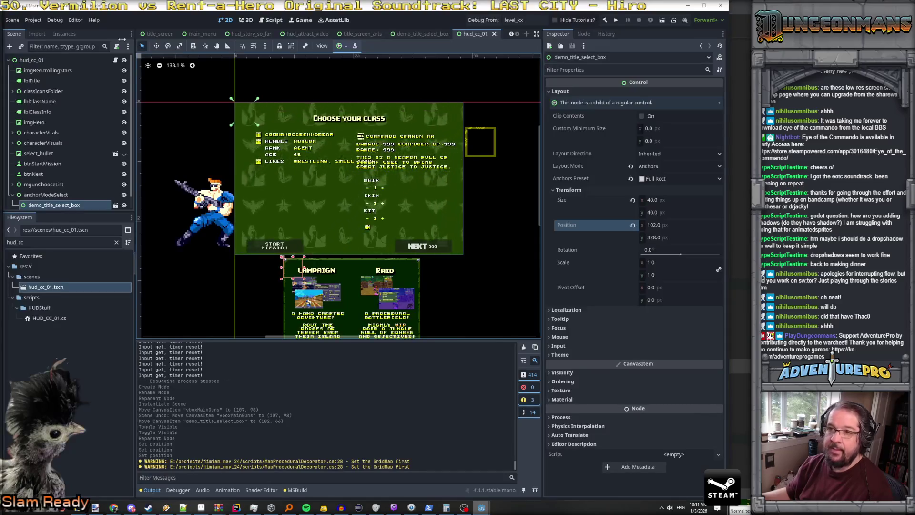
pyautogui.click(33, 19)
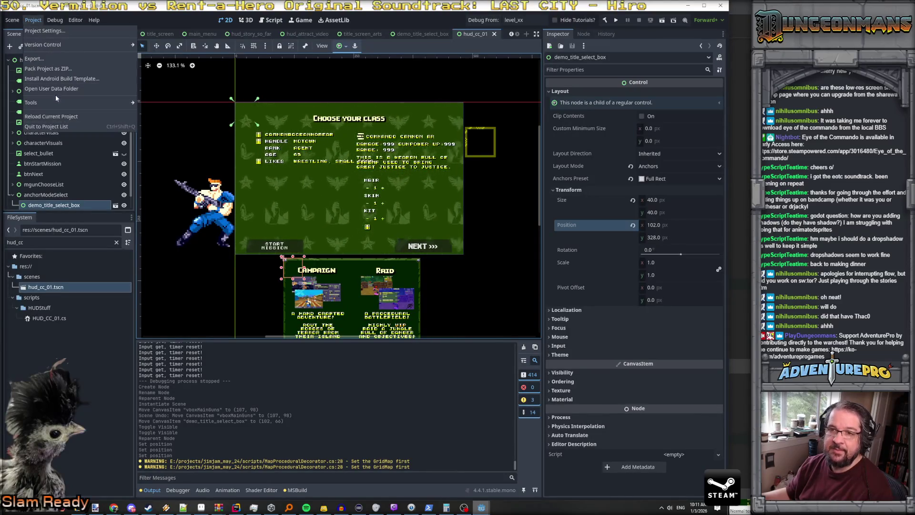
pyautogui.click(41, 30)
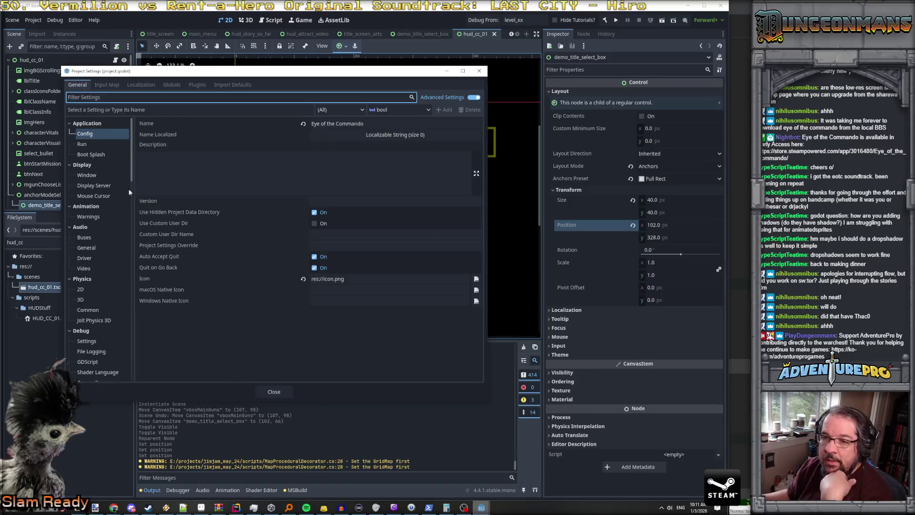
pyautogui.click(113, 88)
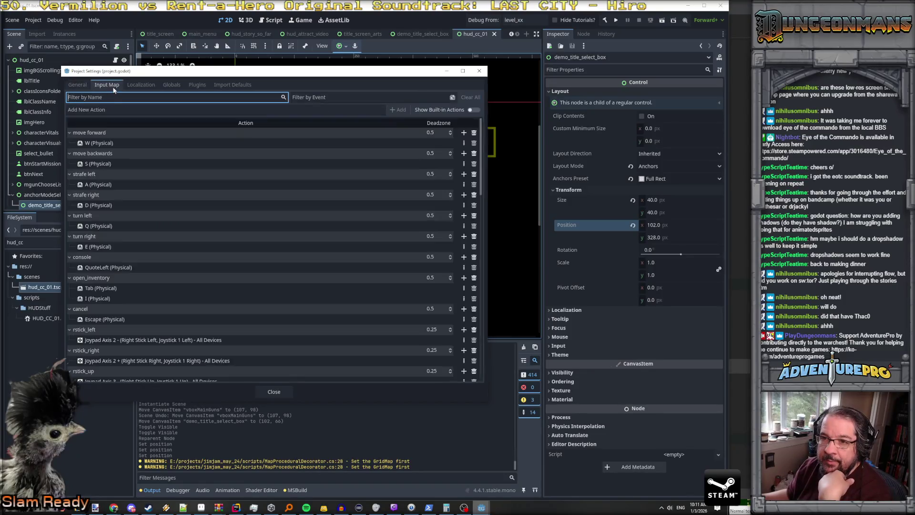
pyautogui.click(471, 110)
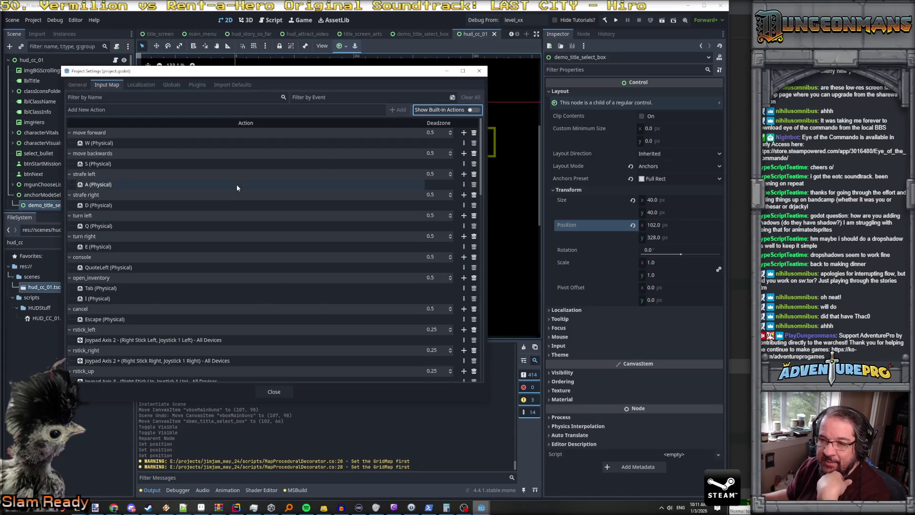
# Scroll through the action list, including lstick_left and lstick_right, then return to Rider.
pyautogui.scroll(-1, 237, 184)
pyautogui.scroll(-3, 236, 209)
pyautogui.scroll(-10, 236, 213)
pyautogui.scroll(-1, 237, 213)
pyautogui.scroll(2, 236, 210)
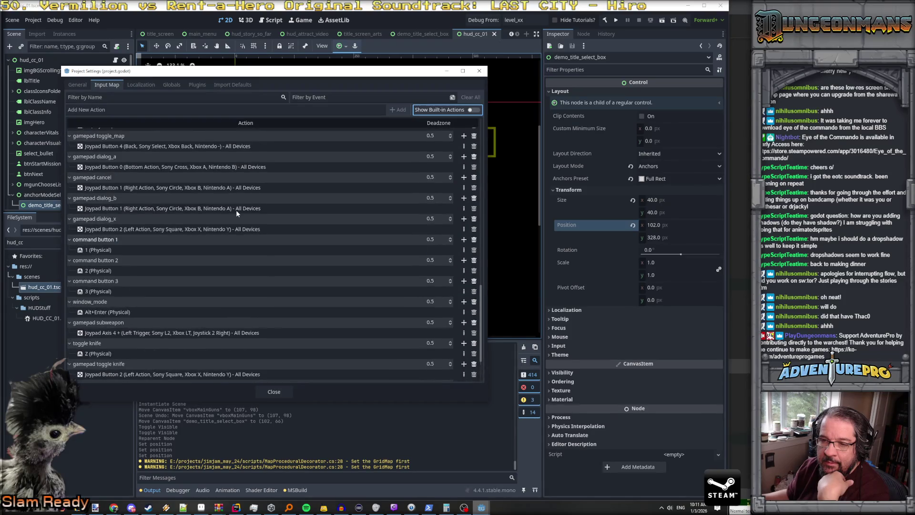
pyautogui.scroll(-2, 236, 214)
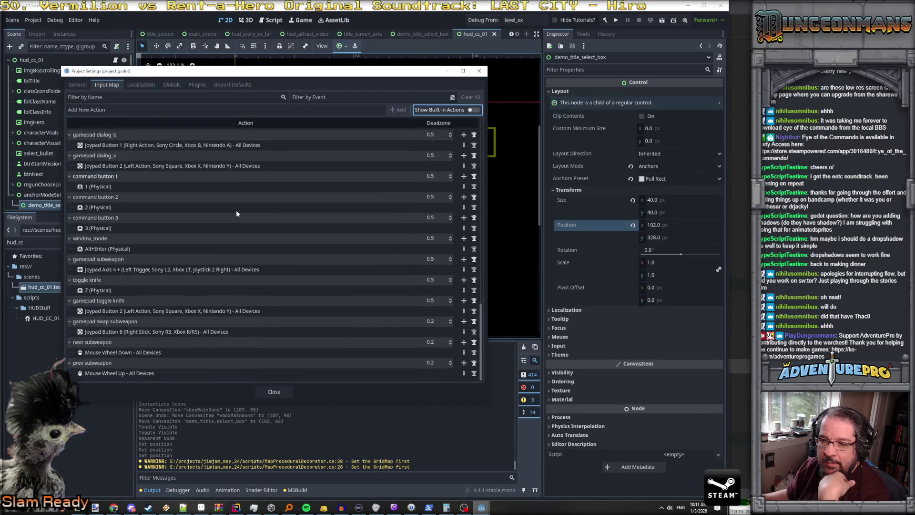
pyautogui.scroll(6, 236, 213)
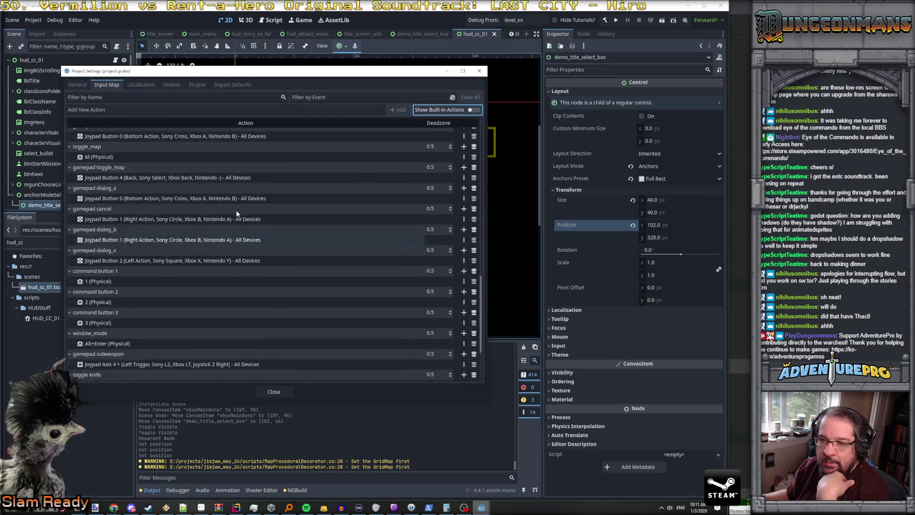
pyautogui.scroll(4, 236, 213)
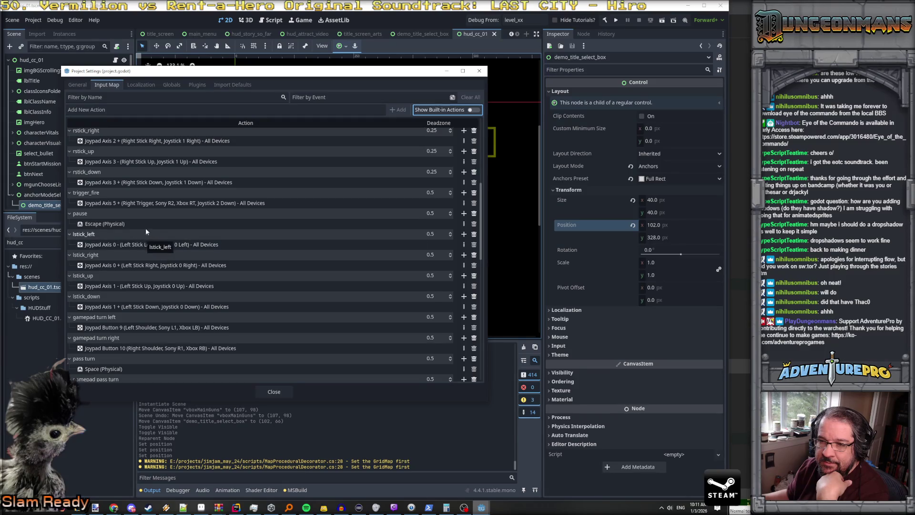
pyautogui.scroll(6, 163, 234)
pyautogui.scroll(2, 164, 237)
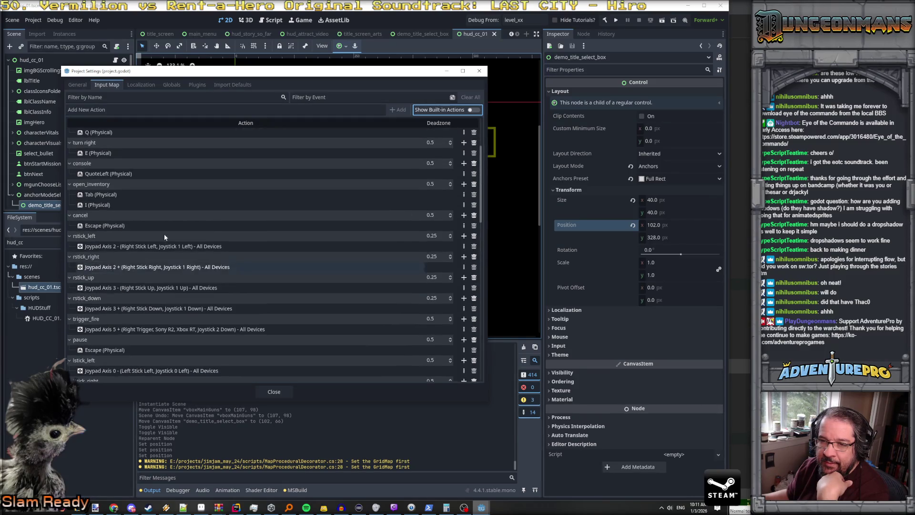
pyautogui.scroll(-4, 164, 234)
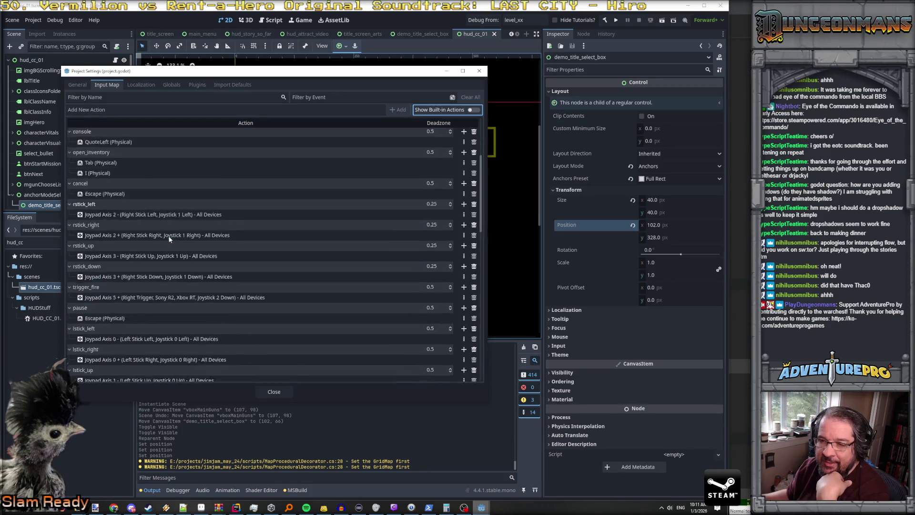
pyautogui.hotkey('alt', 'Tab')
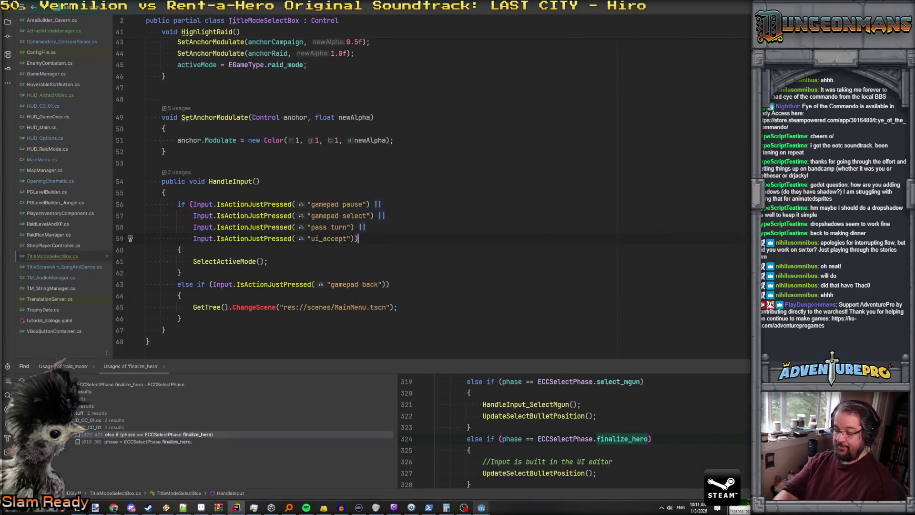
# Find lstick_left in the project and paste its stick condition after the first if block.
pyautogui.hotkey('ctrl', 'shift', 'f')
pyautogui.write('lstick_left')
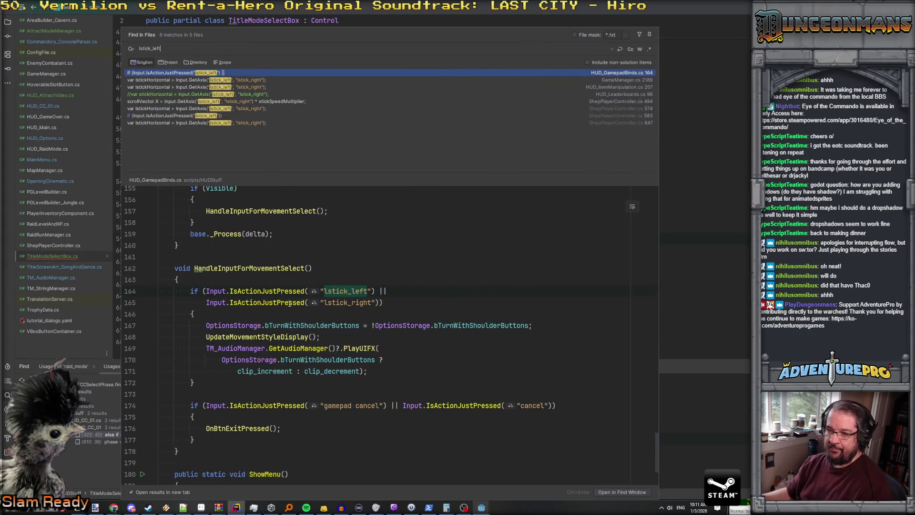
pyautogui.scroll(-1, 289, 303)
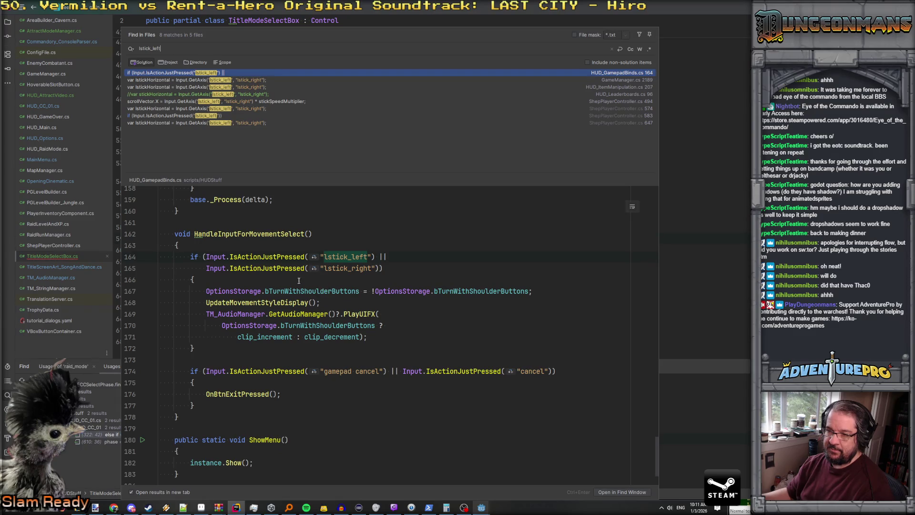
pyautogui.moveTo(191, 256); pyautogui.dragTo(461, 272)
pyautogui.hotkey('ctrl', 'c')
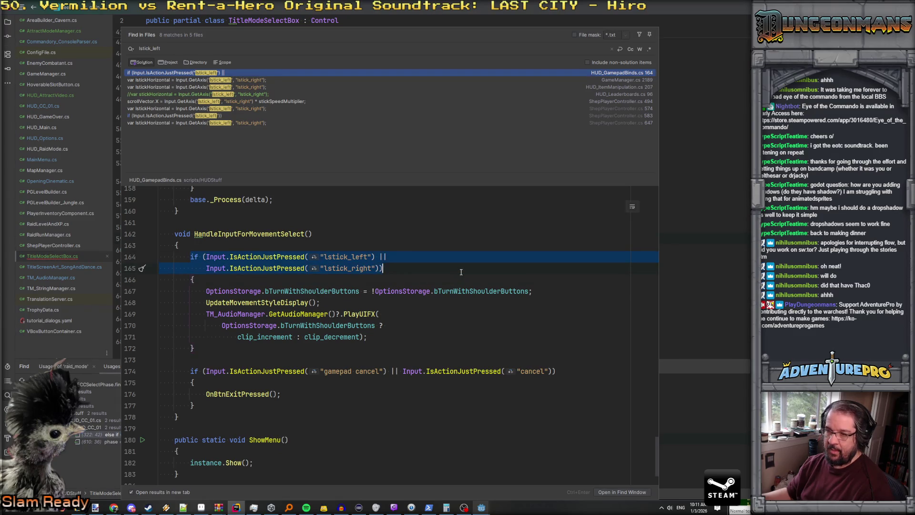
pyautogui.press('Escape')
pyautogui.click(325, 271)
pyautogui.press('Return')
pyautogui.hotkey('ctrl', 'v')
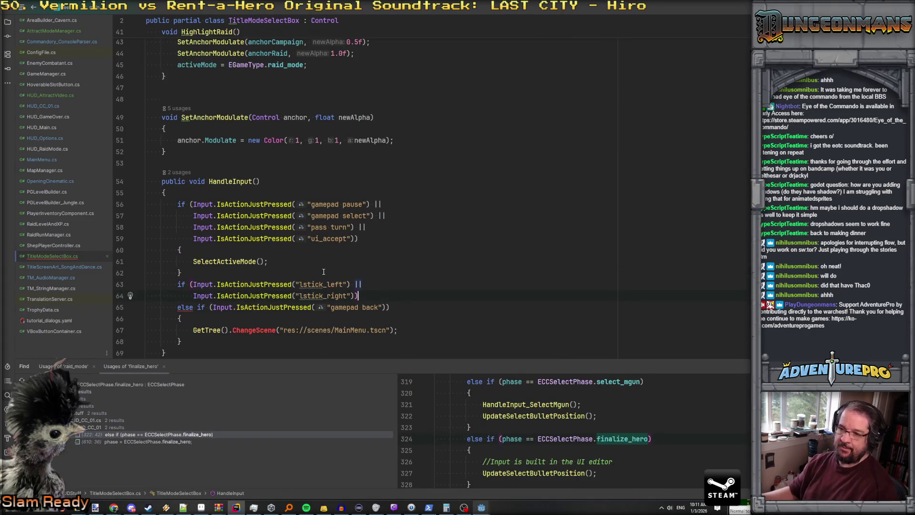
# Turn the lstick_left condition into an else-if branch calling HighlightCampaign().
pyautogui.write('else')
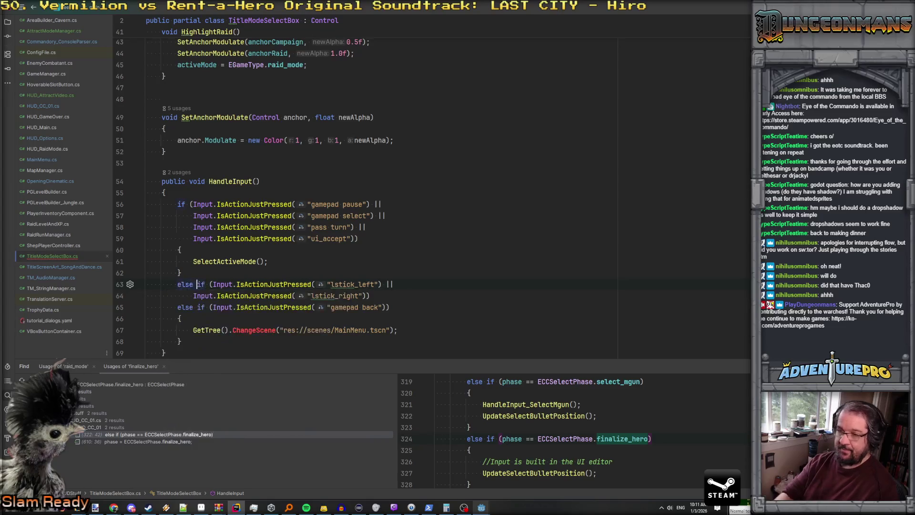
pyautogui.tripleClick(281, 296)
pyautogui.click(181, 272)
pyautogui.click(146, 296)
pyautogui.press('BackSpace')
pyautogui.press('BackSpace')
pyautogui.write(')')
pyautogui.press('Return')
pyautogui.write('{')
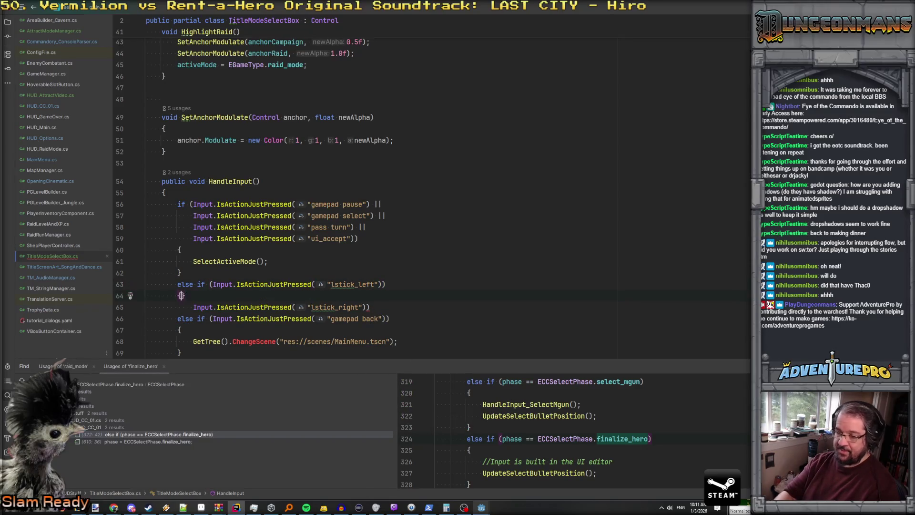
pyautogui.press('Return')
pyautogui.write('Highl')
pyautogui.press('Return')
# Add an else-if lstick_right branch calling HighlightRaid().
pyautogui.click(182, 318)
pyautogui.press('Return')
pyautogui.write('e')
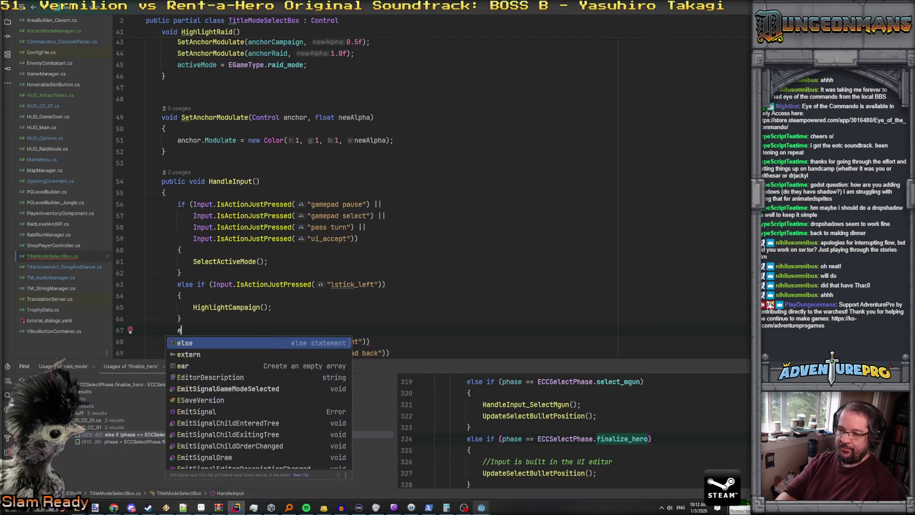
pyautogui.press('Return')
pyautogui.write('if)')
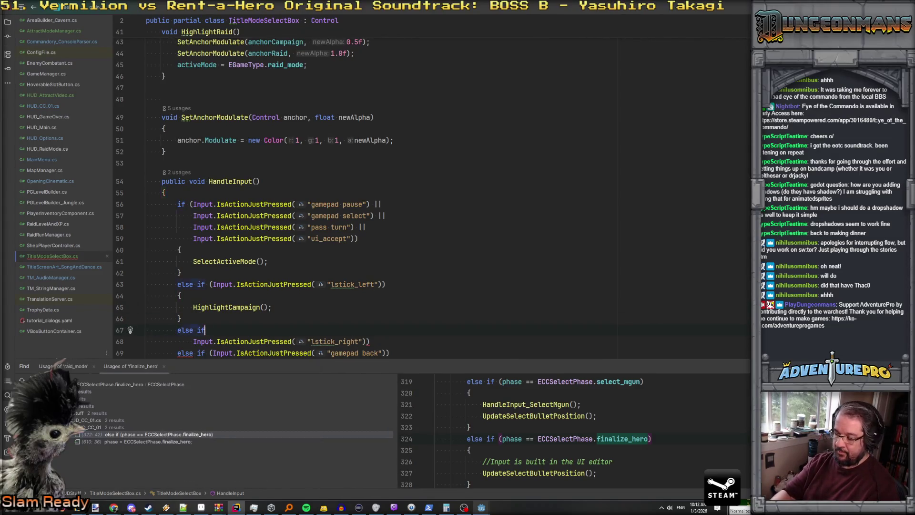
pyautogui.press('Delete')
pyautogui.press('End')
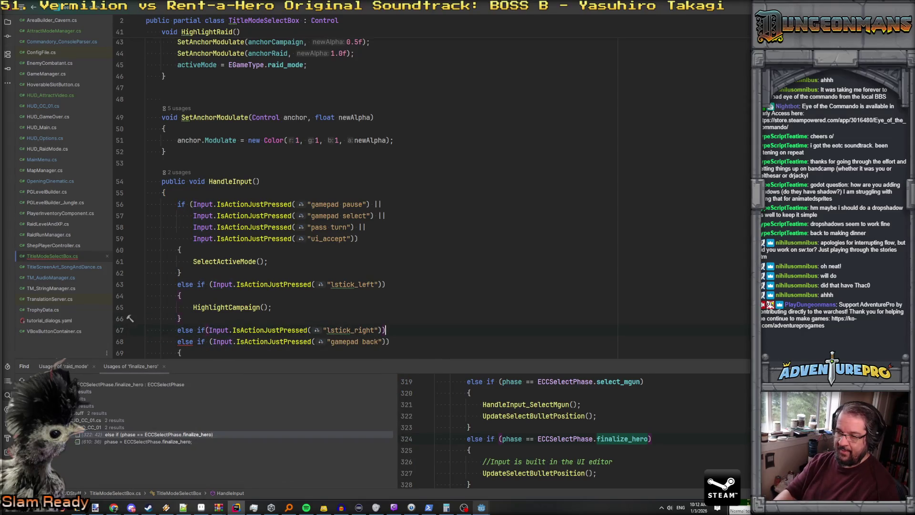
pyautogui.press('Return')
pyautogui.write('{')
pyautogui.press('Return')
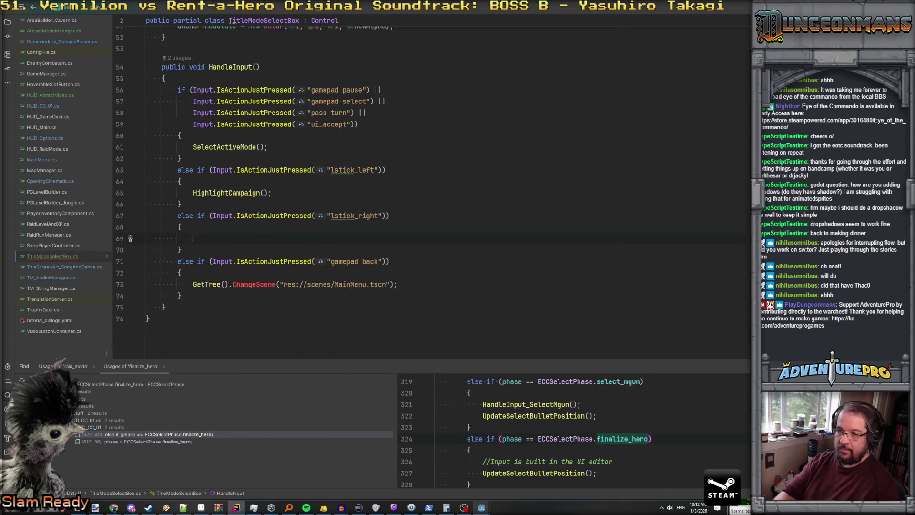
pyautogui.write('Hig')
pyautogui.hotkey('shift', 'Right')
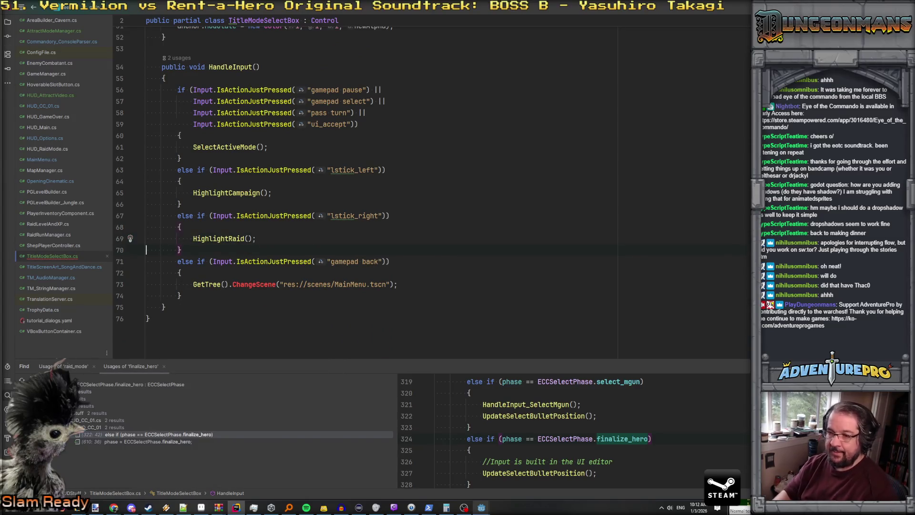
pyautogui.press('End')
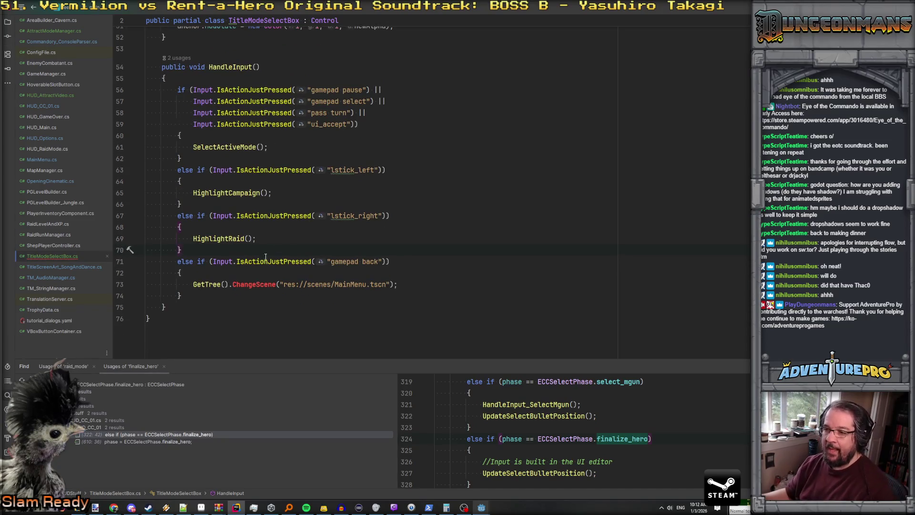
# Delete the gamepad back MainMenu.tscn branch and its leftover blank line.
pyautogui.moveTo(175, 263); pyautogui.dragTo(274, 298)
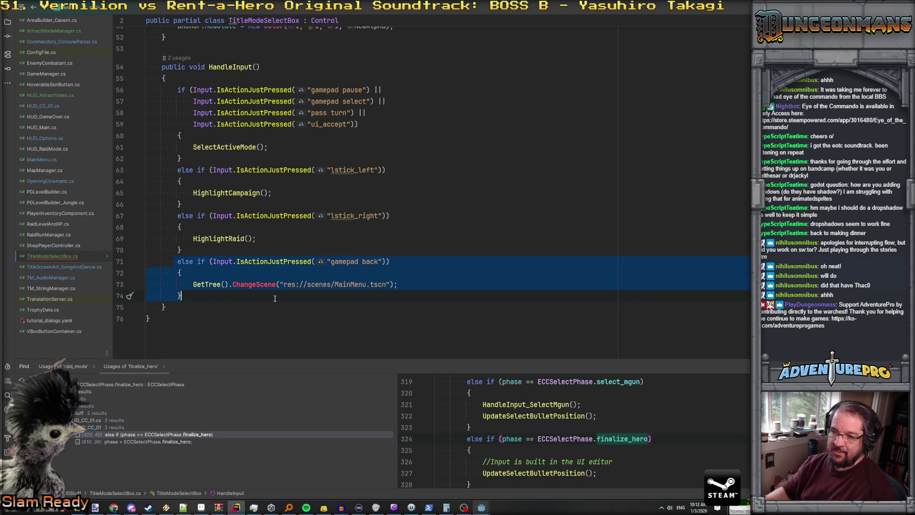
pyautogui.press('Delete')
pyautogui.hotkey('ctrl', 'x')
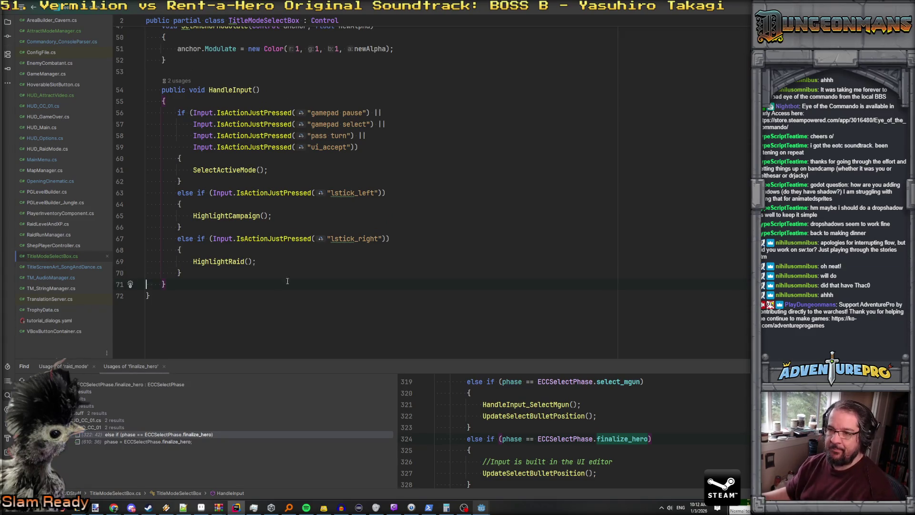
pyautogui.scroll(15, 287, 281)
# Declare 'bool bModeSelected = false;' below the GameModeSelectedEventHandler delegate.
pyautogui.click(420, 158)
pyautogui.press('Return')
pyautogui.press('Return')
pyautogui.write('bool')
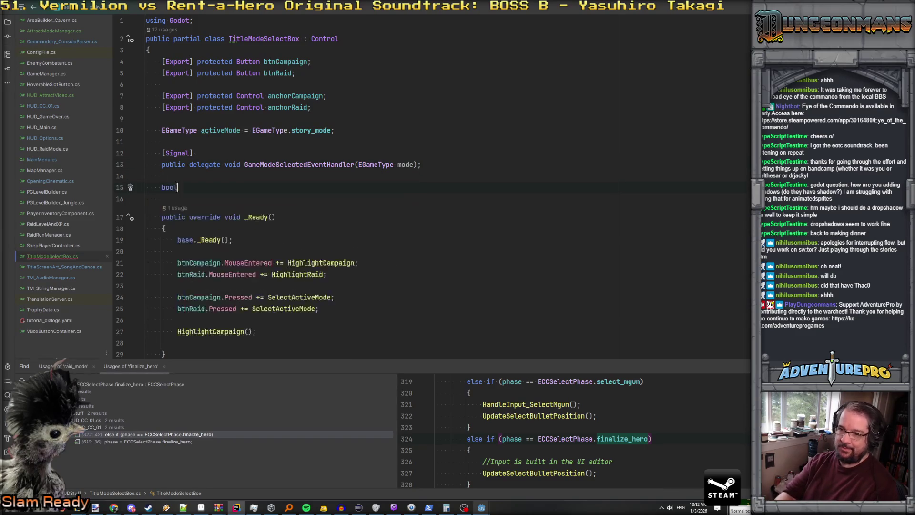
pyautogui.write(' bModeSelected')
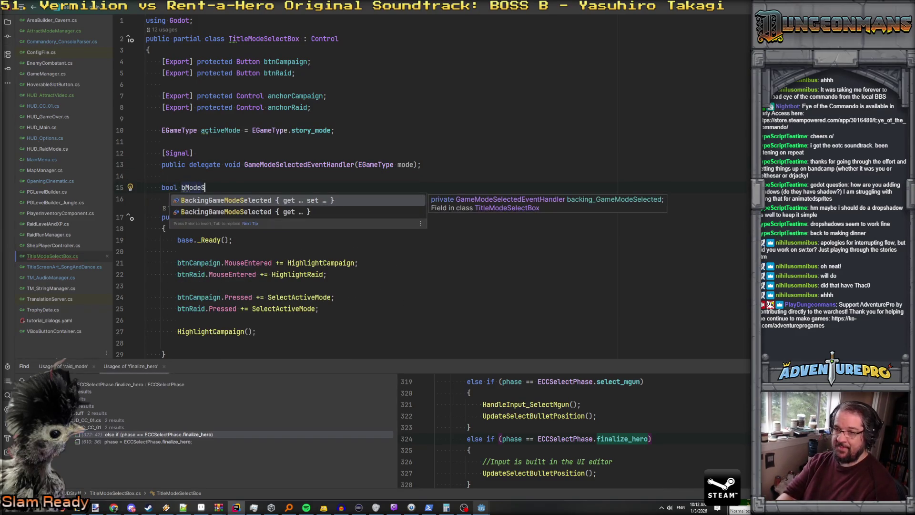
pyautogui.write(' = false;')
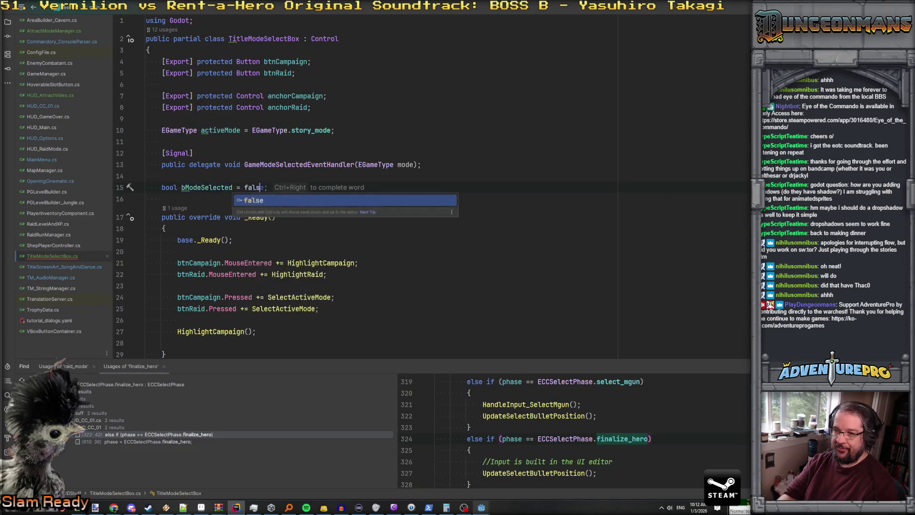
pyautogui.click(239, 187)
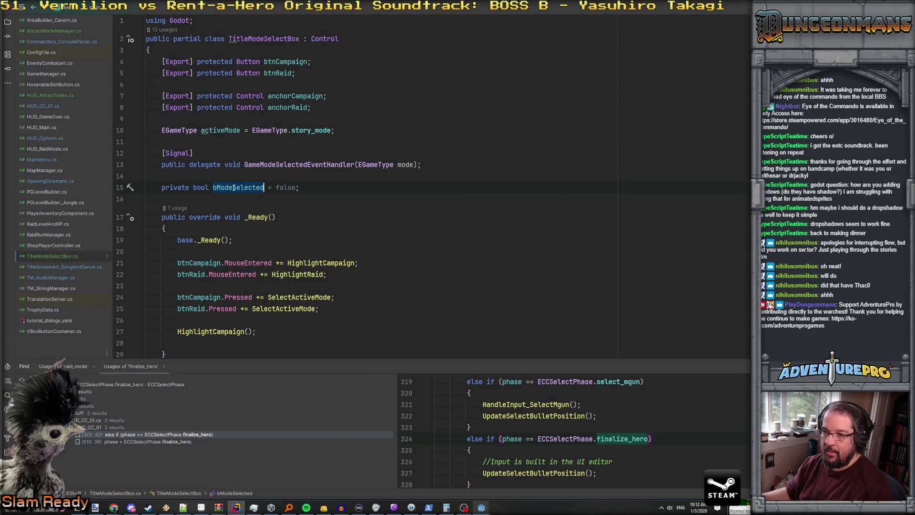
pyautogui.scroll(-7, 244, 236)
pyautogui.click(237, 219)
pyautogui.scroll(-3, 237, 219)
pyautogui.scroll(7, 237, 218)
pyautogui.scroll(-6, 237, 219)
pyautogui.scroll(-5, 236, 219)
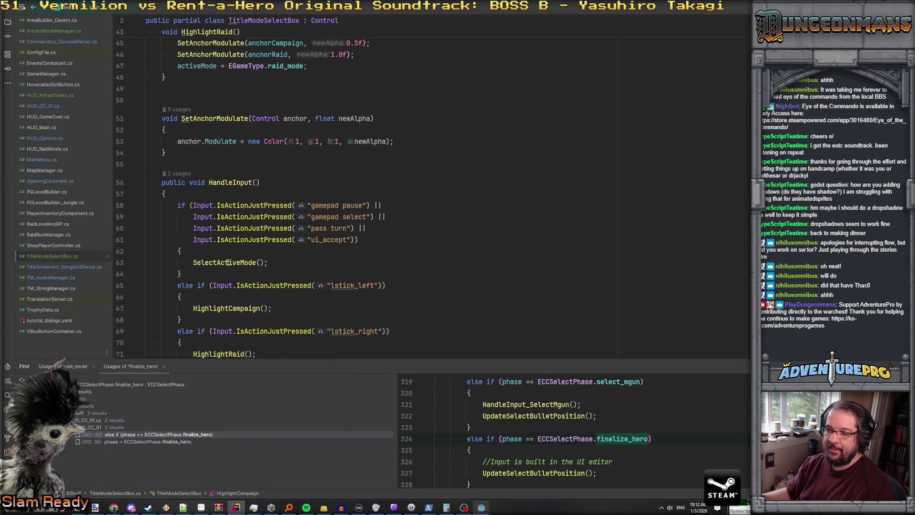
pyautogui.scroll(2, 229, 262)
# Add an 'if( bModeSelected ) return;' guard at the top of HandleInput.
pyautogui.click(216, 241)
pyautogui.press('Return')
pyautogui.write('if( bModeSelected )')
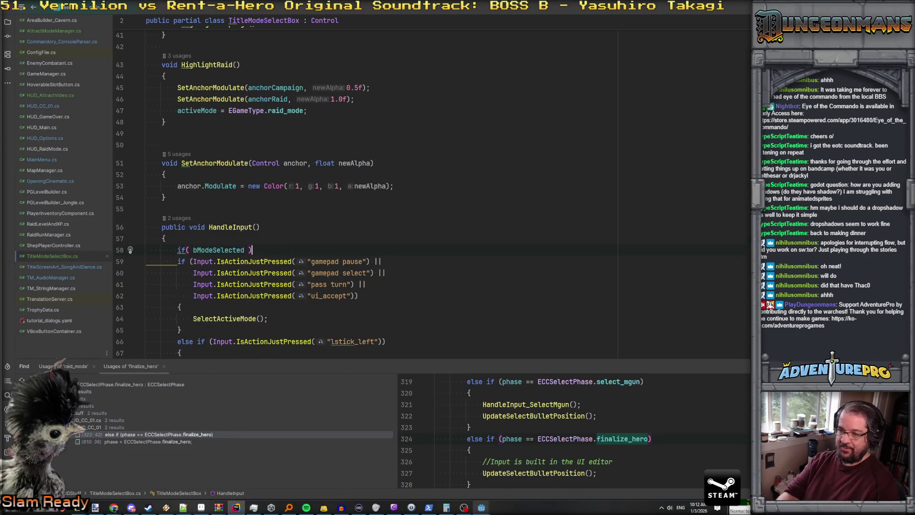
pyautogui.press('Return')
pyautogui.write('return;')
pyautogui.press('Return')
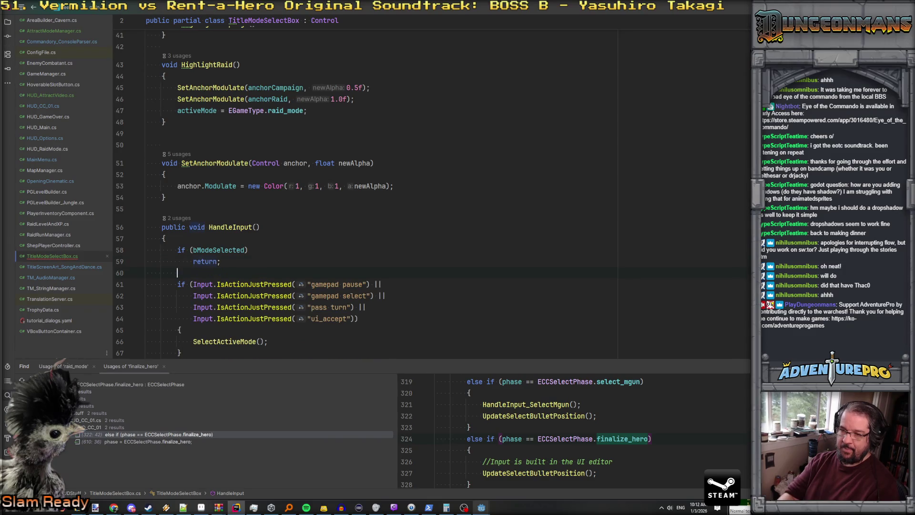
# In SelectActiveMode, add a bModeSelected early-return guard and set 'bModeSelected = true;'.
pyautogui.scroll(-2, 220, 239)
pyautogui.keyDown('ctrl'); pyautogui.click(219, 240); pyautogui.keyUp('ctrl')
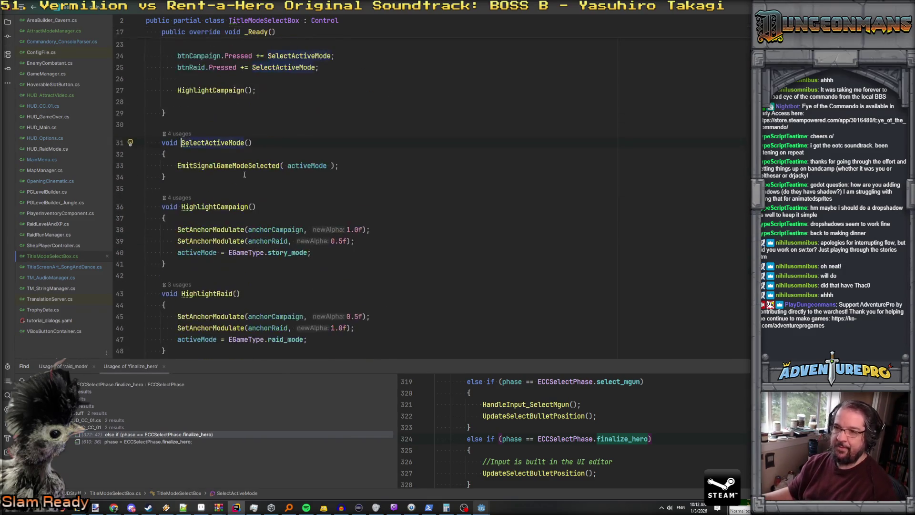
pyautogui.press('Return')
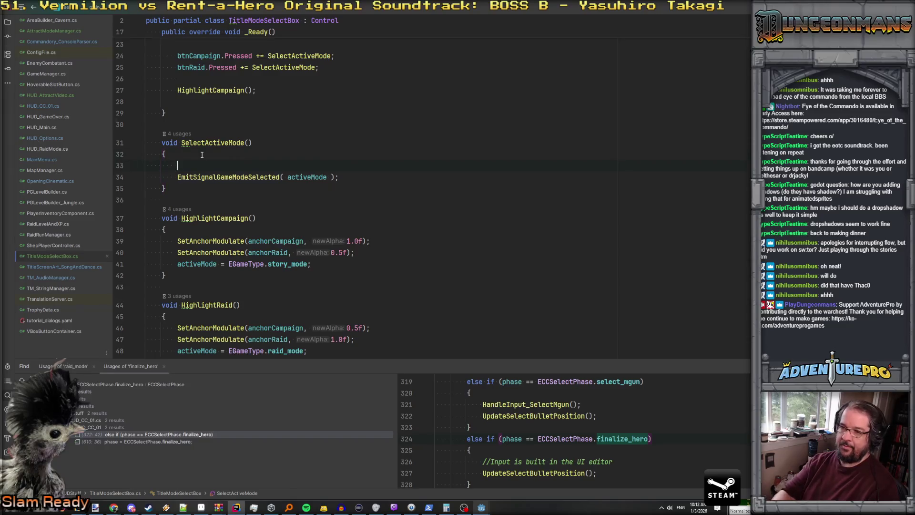
pyautogui.write('bModeSelected = true;')
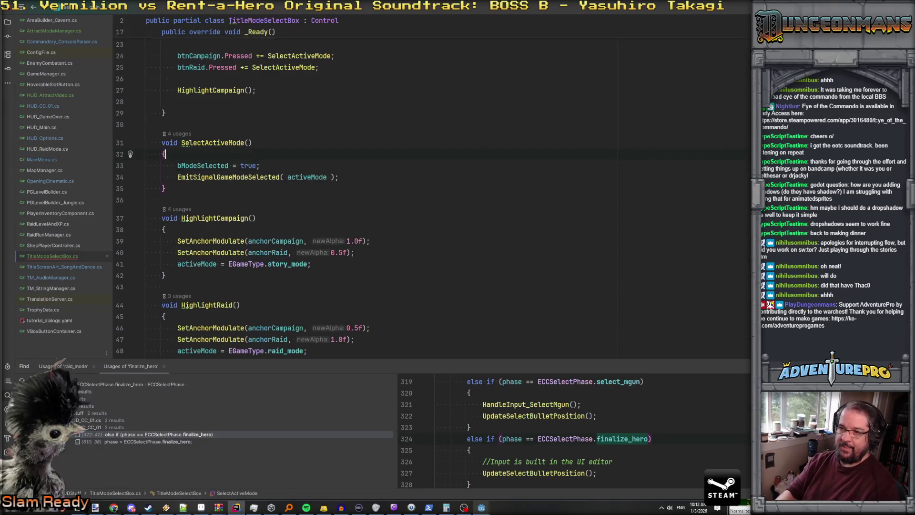
pyautogui.press('Return')
pyautogui.write('if( bM')
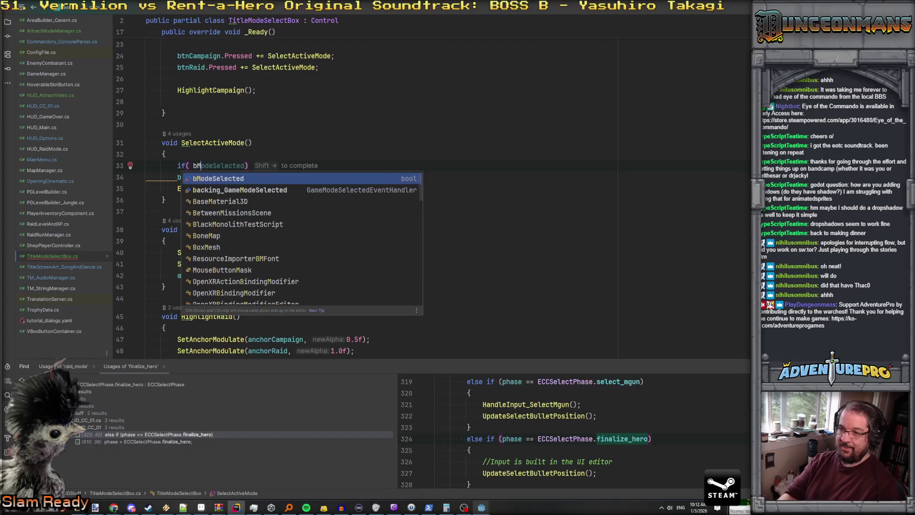
pyautogui.press('Return')
pyautogui.press('End')
pyautogui.press('Return')
pyautogui.write('e')
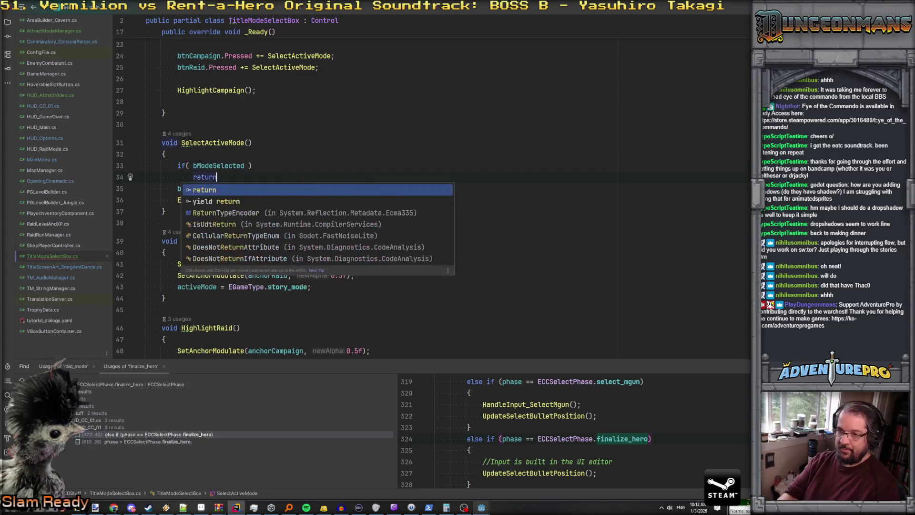
pyautogui.press('Return')
pyautogui.write(';')
pyautogui.press('Return')
# Copy the bModeSelected guard into the start of HighlightCampaign and HighlightRaid.
pyautogui.press('Home')
pyautogui.hotkey('shift', 'Down')
pyautogui.hotkey('shift', 'Down')
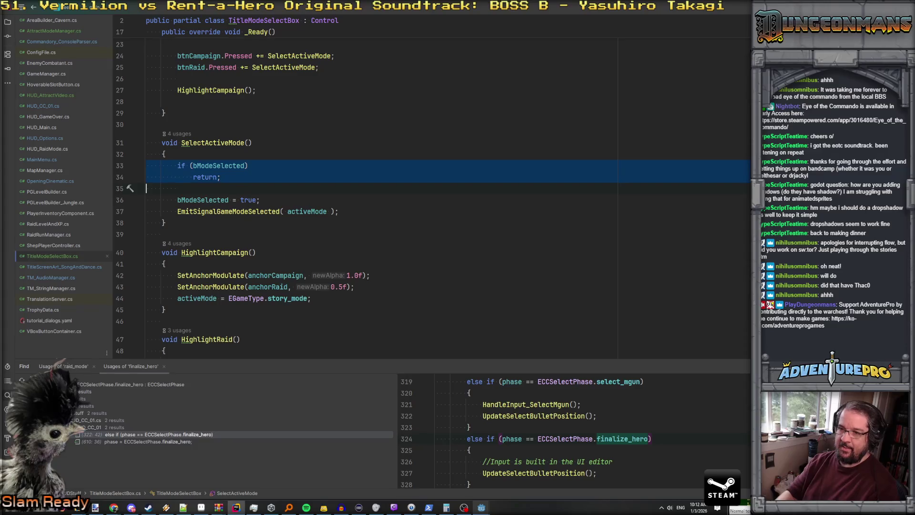
pyautogui.press('Down')
pyautogui.hotkey('ctrl', 'v')
pyautogui.press('Return')
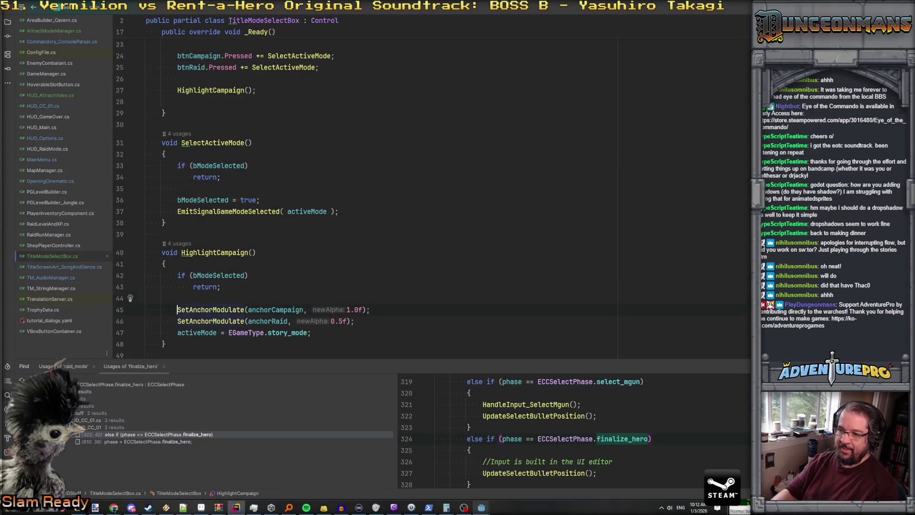
pyautogui.scroll(-3, 199, 189)
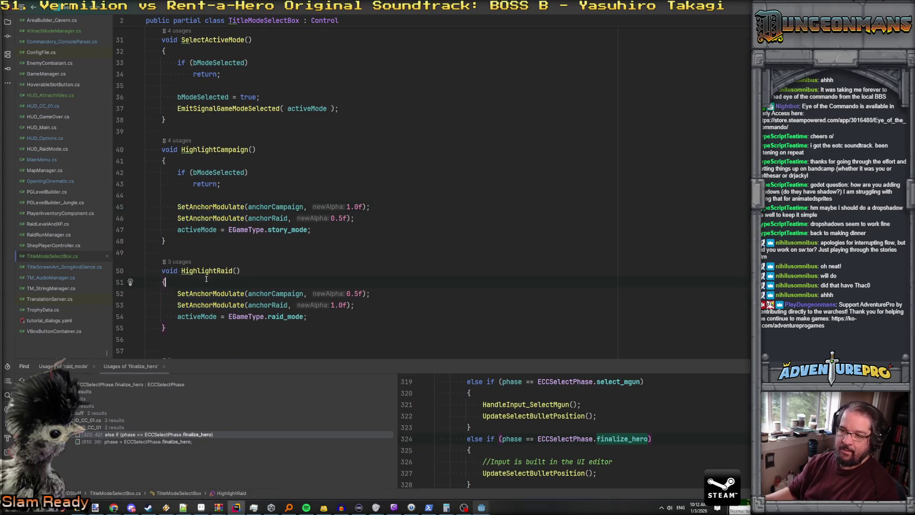
pyautogui.press('Down')
pyautogui.hotkey('ctrl', 'v')
pyautogui.press('Return')
pyautogui.scroll(10, 205, 278)
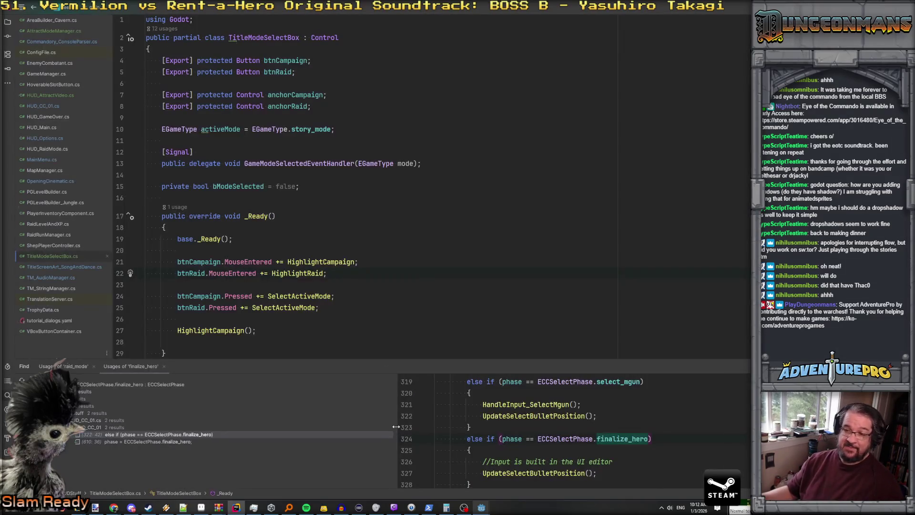
# In Godot, try closing the Project Settings window and dismiss the not-responding warning.
pyautogui.moveTo(483, 510)
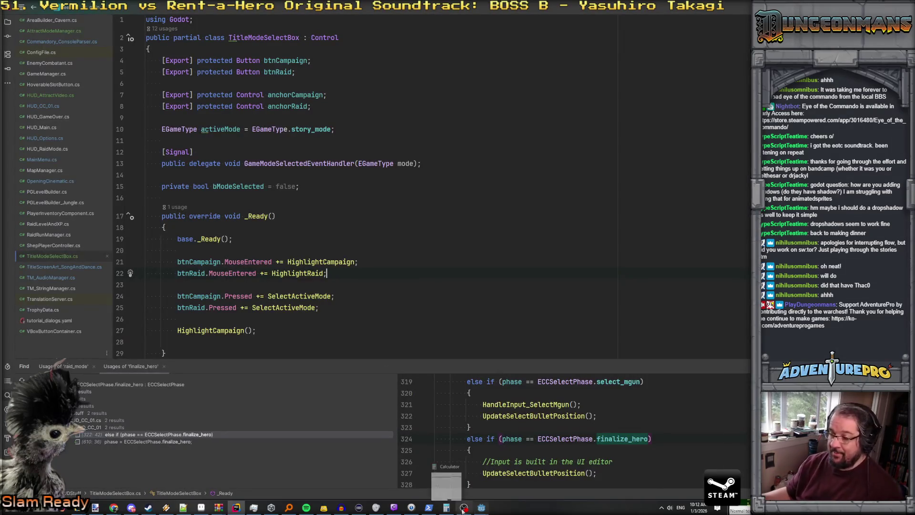
pyautogui.click(463, 478)
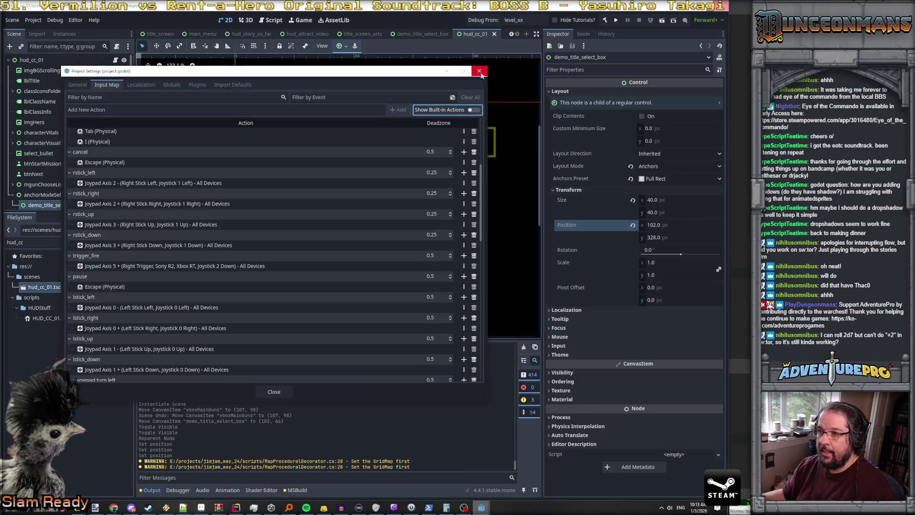
pyautogui.click(134, 72)
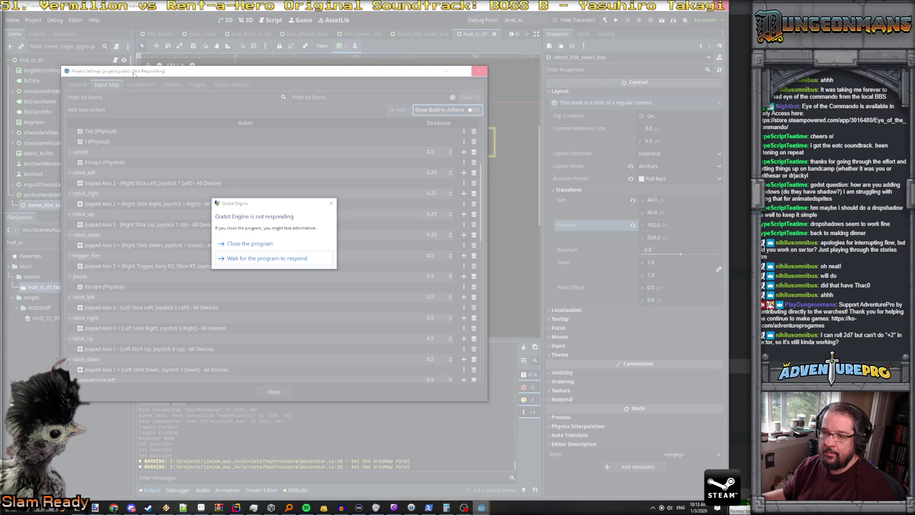
pyautogui.click(228, 257)
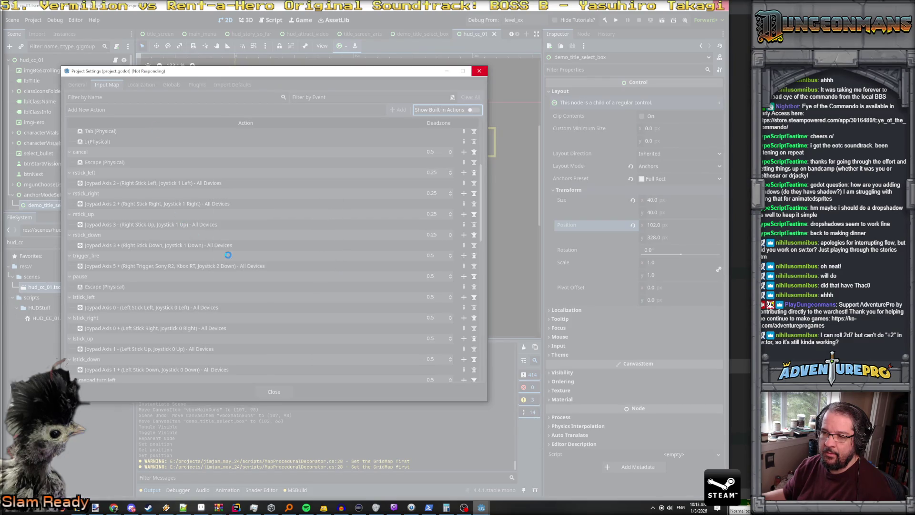
# Force the unresponsive Godot editor to close via the not-responding dialog.
pyautogui.moveTo(481, 506)
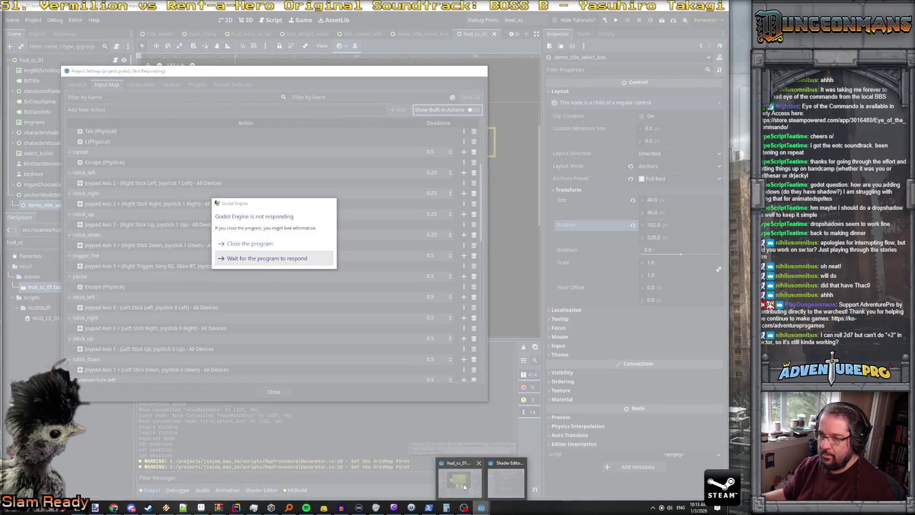
pyautogui.click(271, 268)
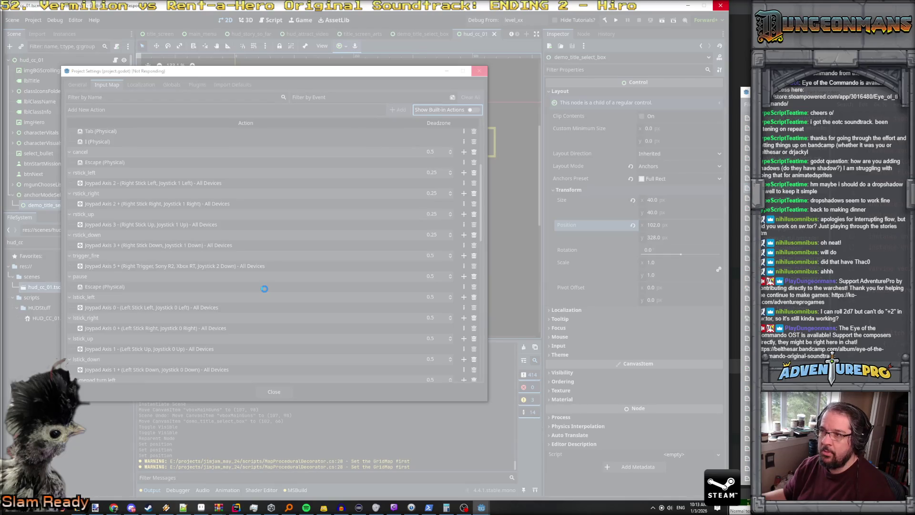
pyautogui.click(717, 6)
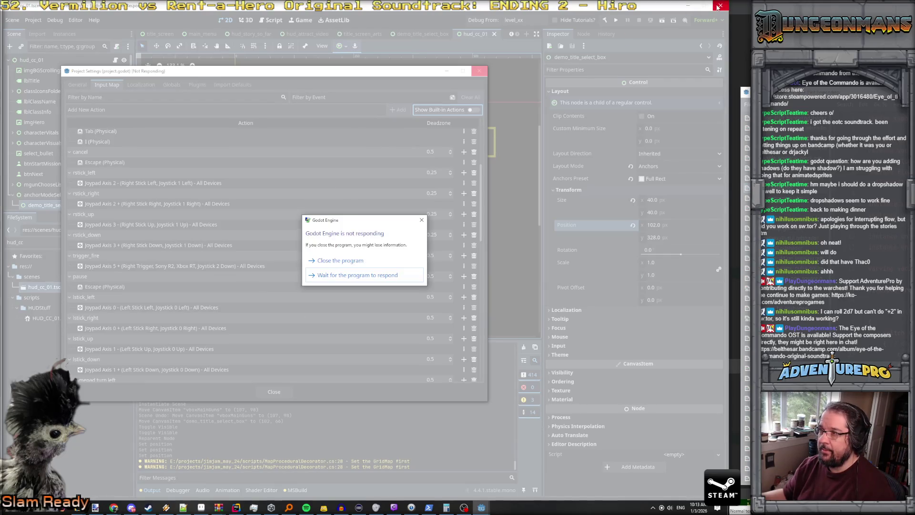
pyautogui.click(336, 260)
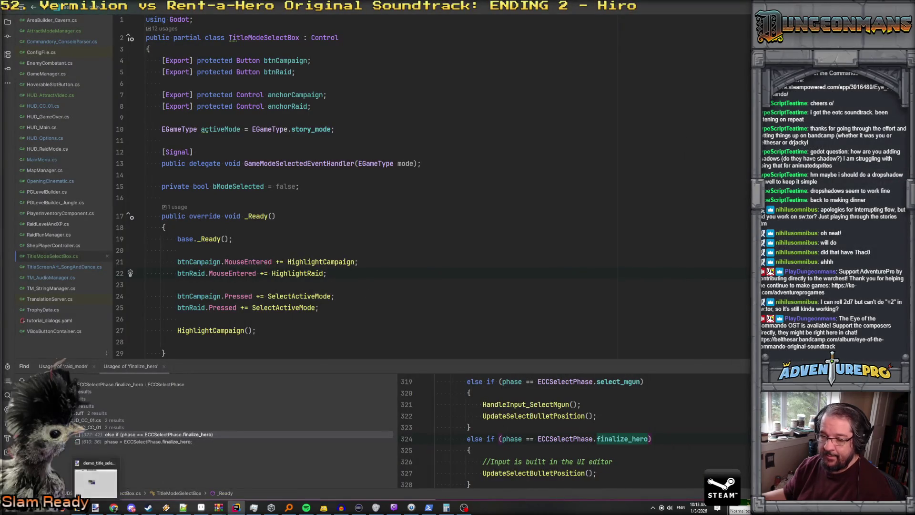
# Relaunch Godot and open the Eye of the Commando project from the Project Manager.
pyautogui.press('super')
pyautogui.click(200, 421)
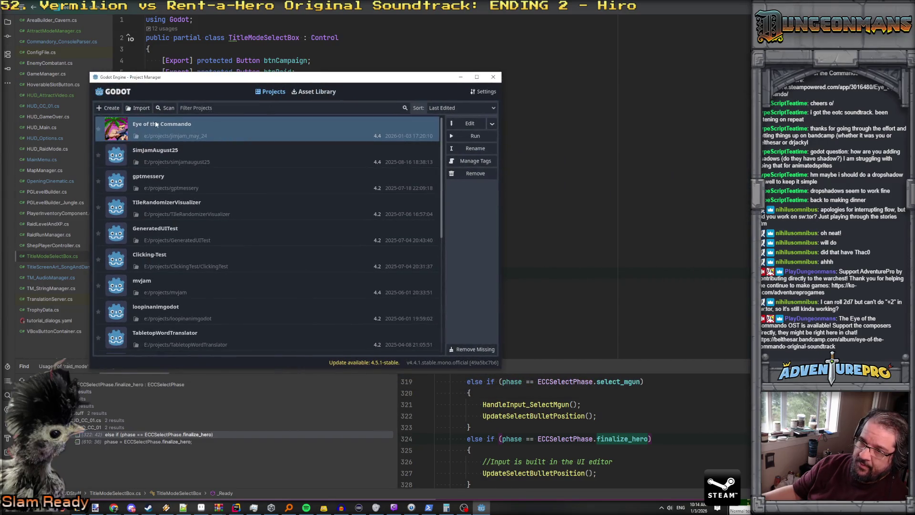
pyautogui.doubleClick(156, 125)
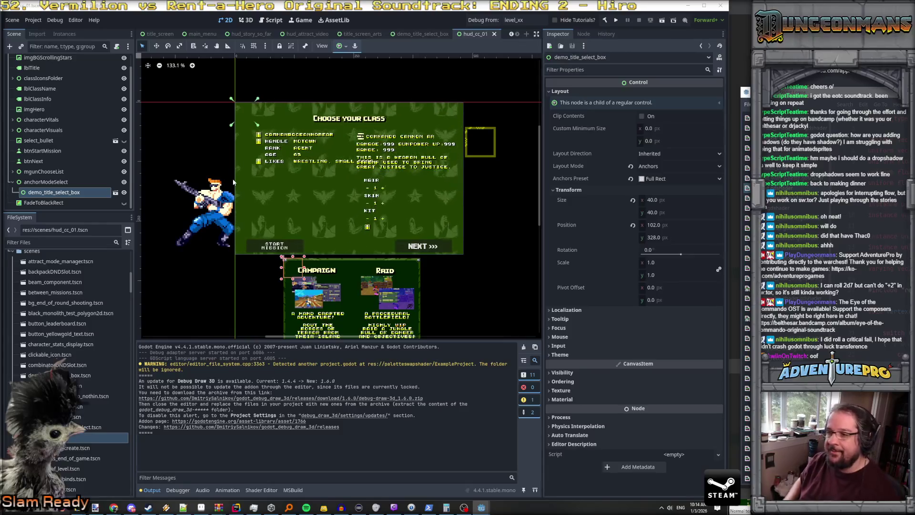
# On hud_cc_01, set Mode Select Box to demo_title_select_box and save the scene.
pyautogui.scroll(1, 58, 68)
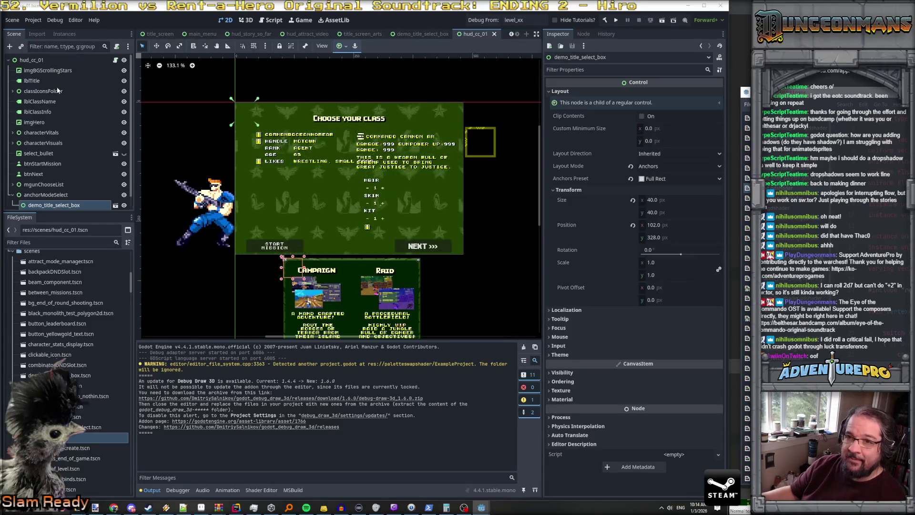
pyautogui.click(57, 62)
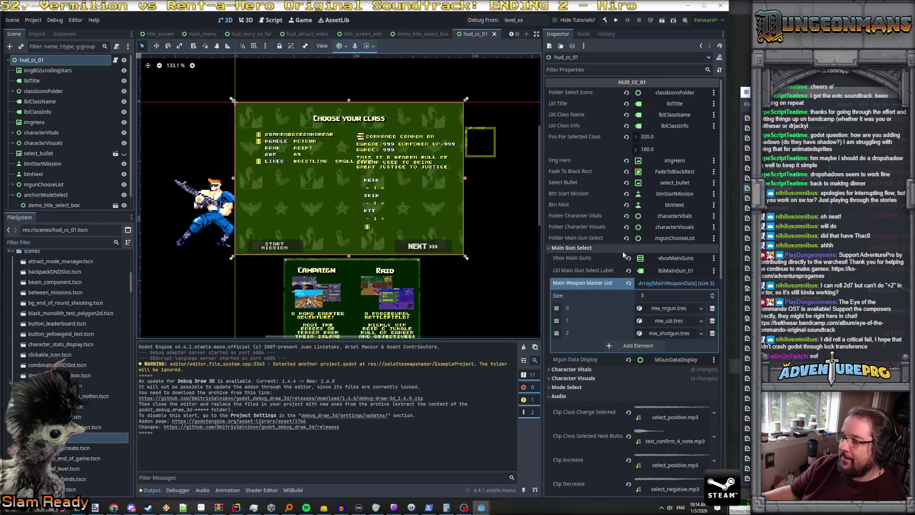
pyautogui.scroll(-2, 623, 256)
pyautogui.scroll(2, 622, 257)
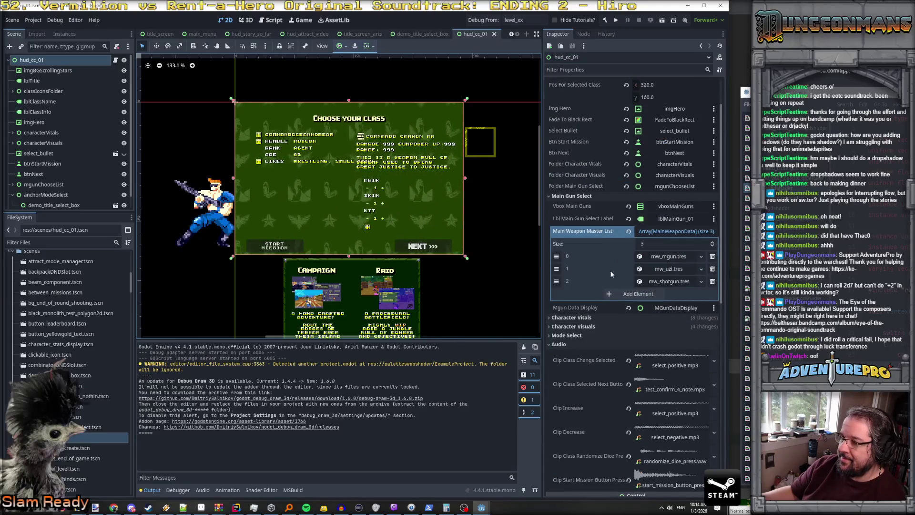
pyautogui.click(579, 336)
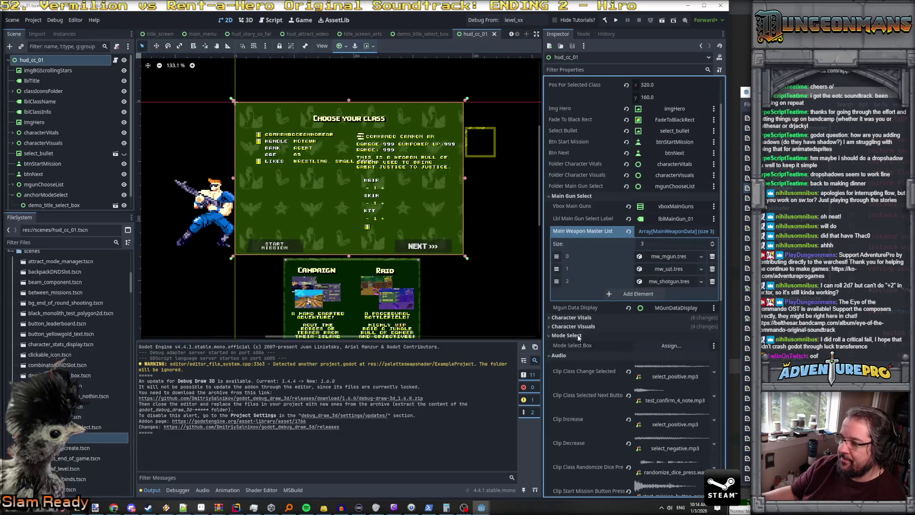
pyautogui.click(49, 206)
pyautogui.moveTo(54, 200)
pyautogui.mouseDown()
pyautogui.moveTo(381, 286)
pyautogui.moveTo(671, 345)
pyautogui.mouseUp()
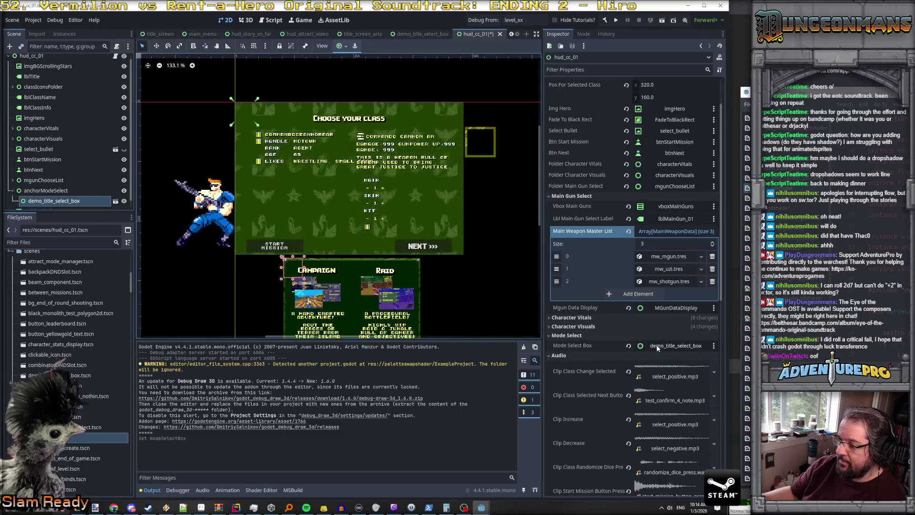
pyautogui.hotkey('ctrl', 's')
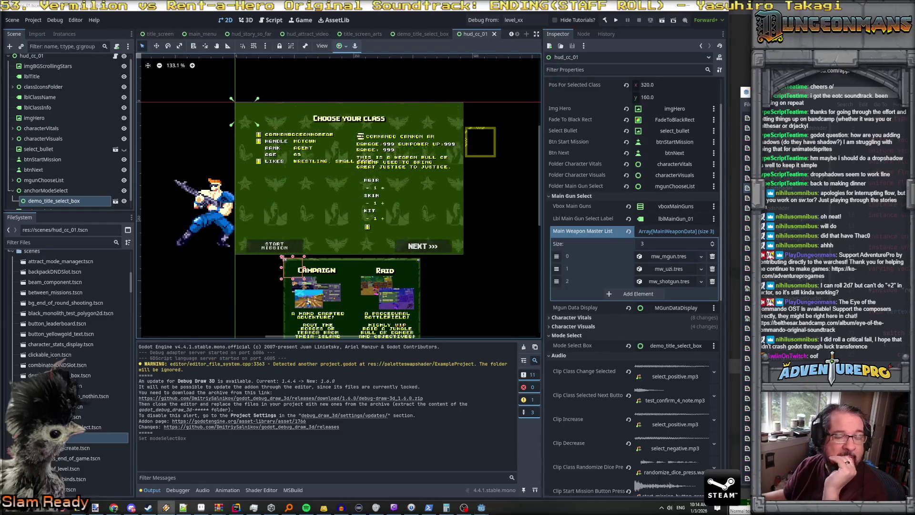
pyautogui.scroll(-2, 314, 213)
pyautogui.scroll(2, 315, 213)
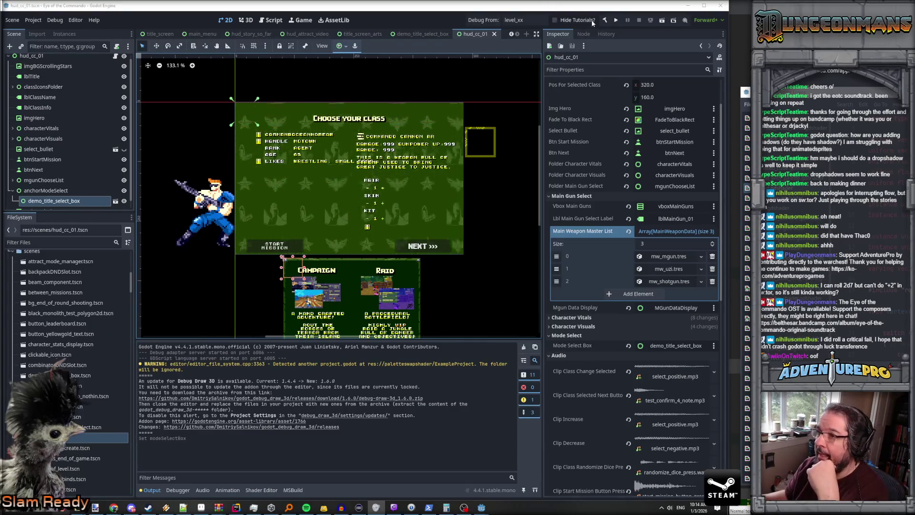
# Run the game, start a new game, then inspect the HUD_CC_01._Ready invalid cast errors.
pyautogui.click(616, 20)
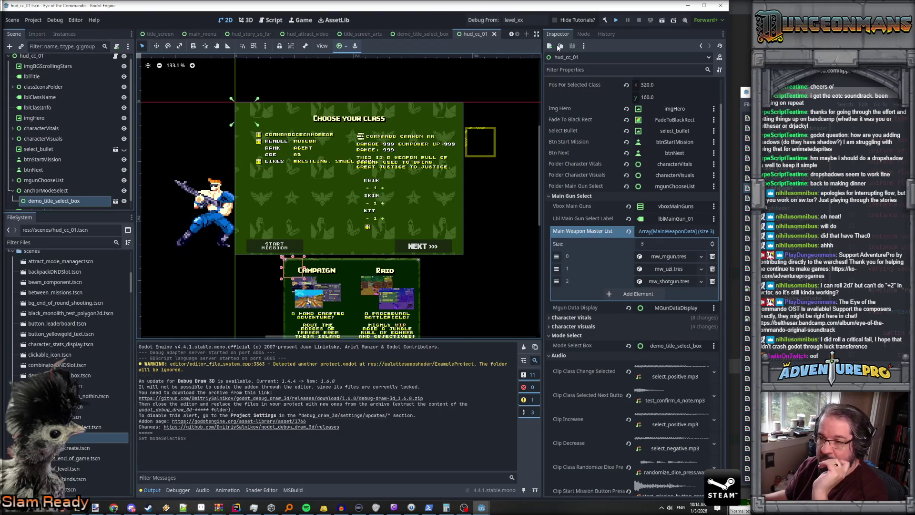
pyautogui.hotkey('ctrl', 's')
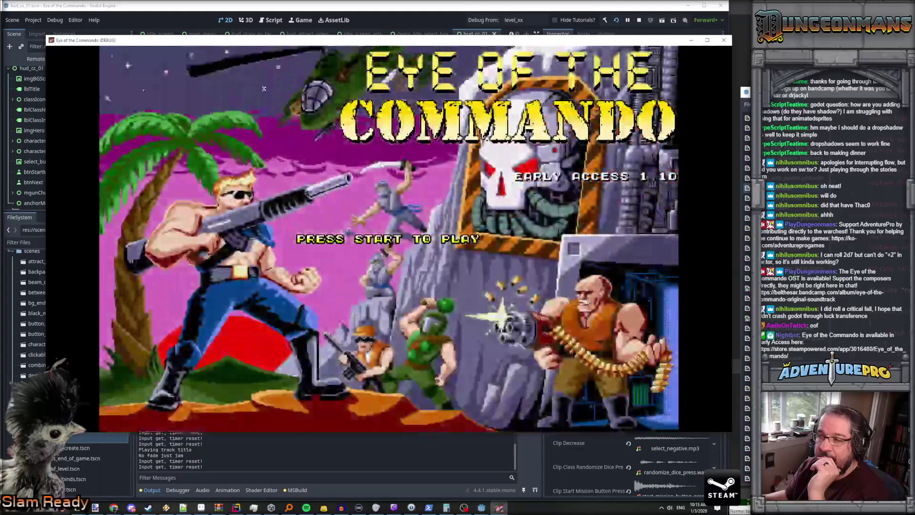
pyautogui.click(381, 165)
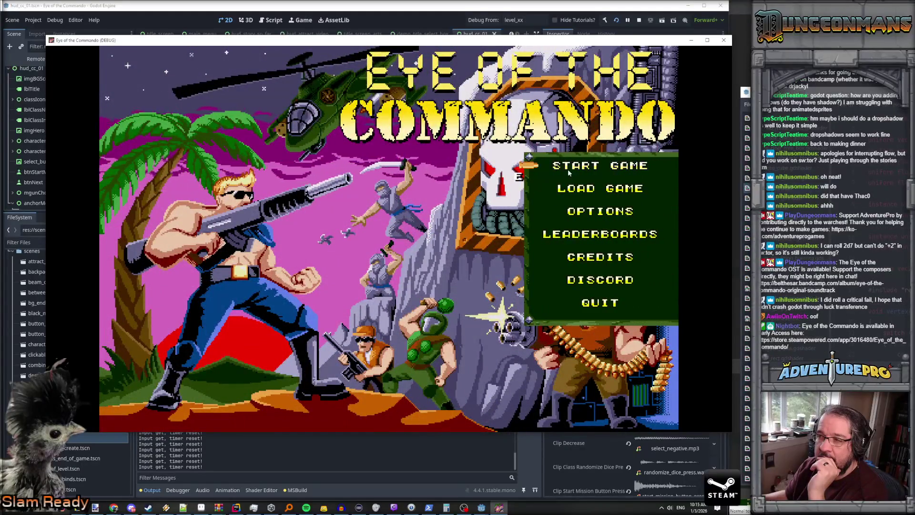
pyautogui.click(570, 170)
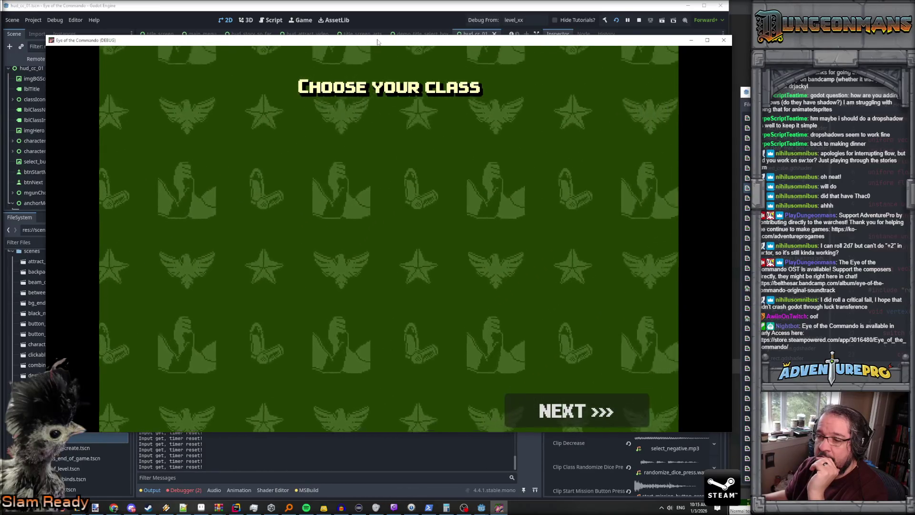
pyautogui.press('F8')
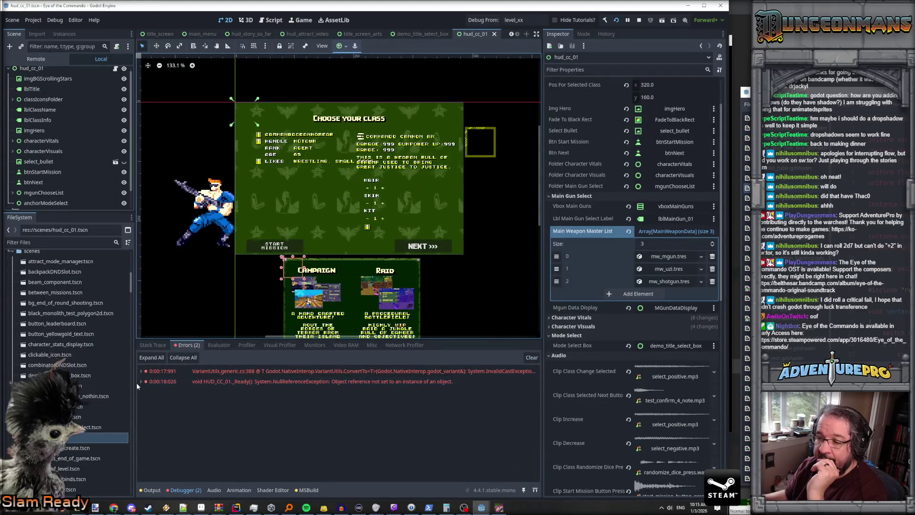
pyautogui.click(139, 381)
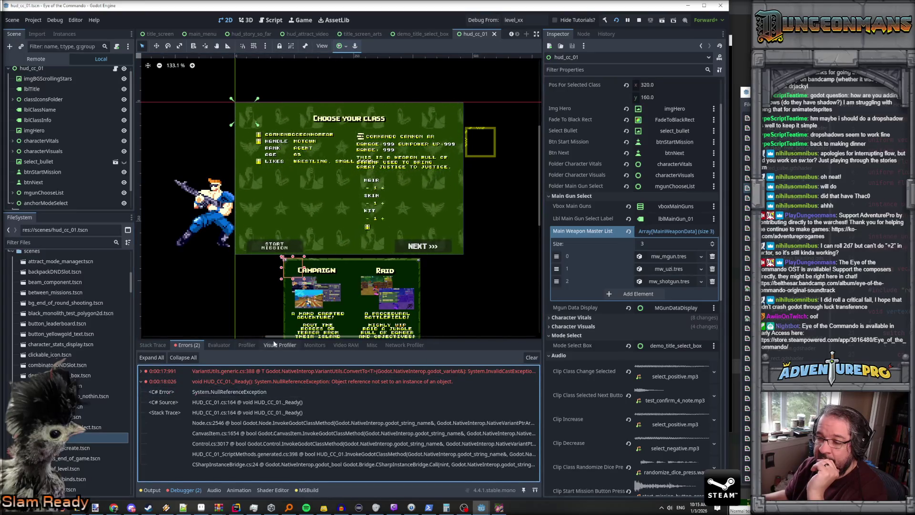
pyautogui.click(143, 371)
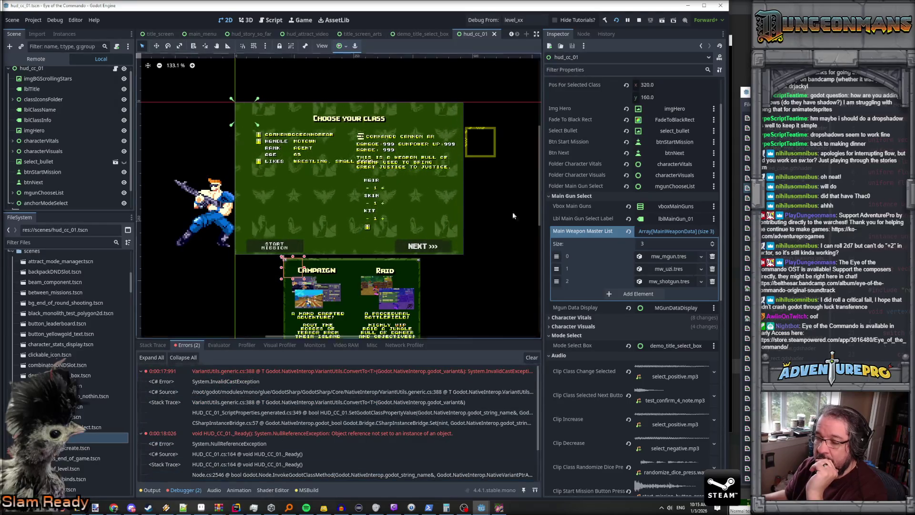
# Stop the game, open demo_title_select_box, and filter files for 'demotitlem'.
pyautogui.click(639, 19)
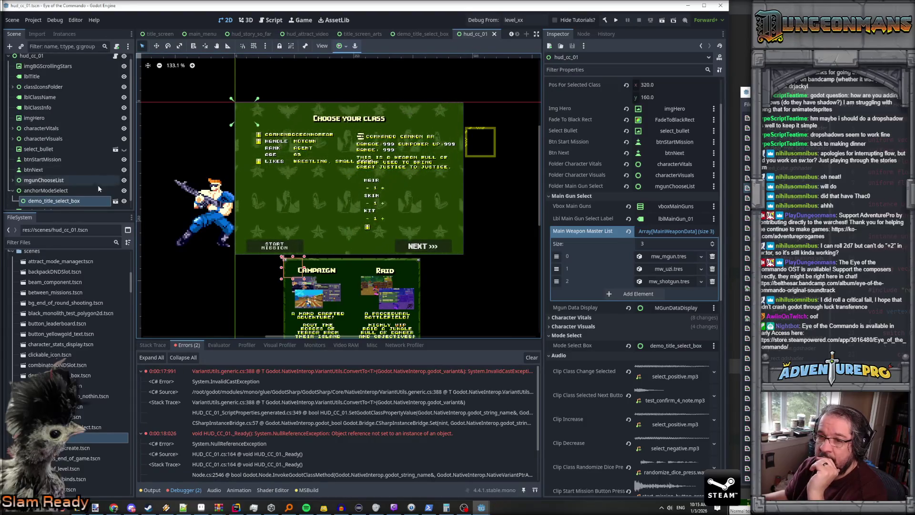
pyautogui.click(116, 201)
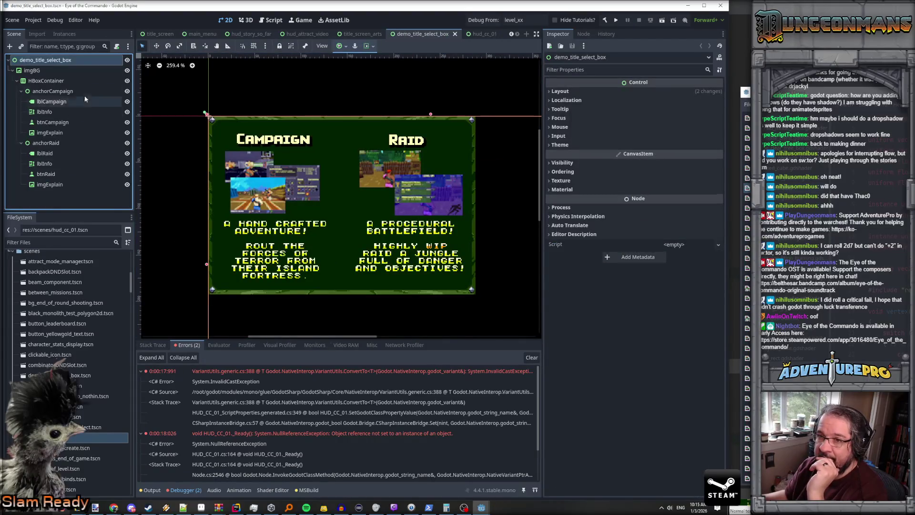
pyautogui.click(38, 243)
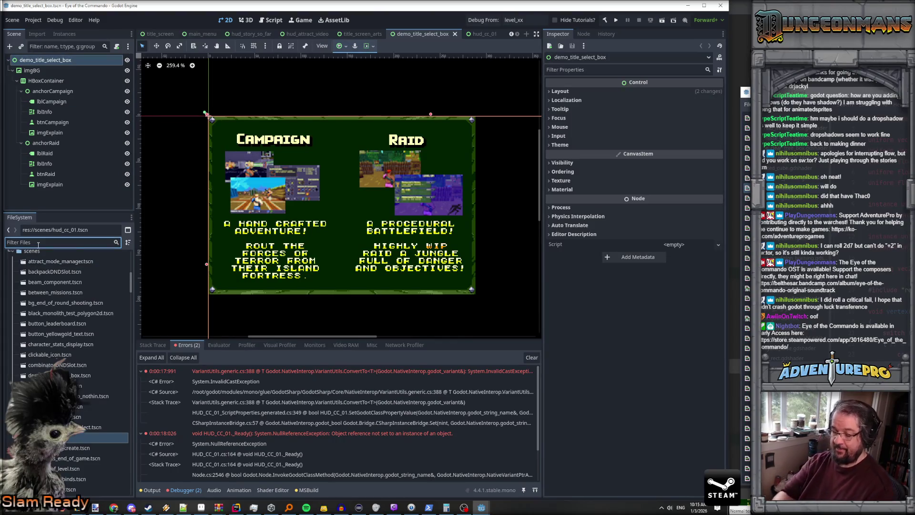
pyautogui.write('demo')
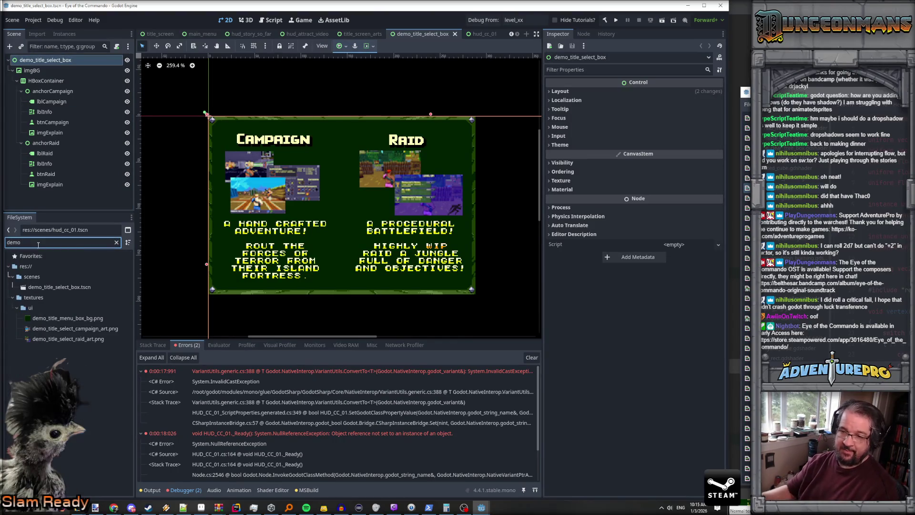
pyautogui.write('title')
pyautogui.write('m')
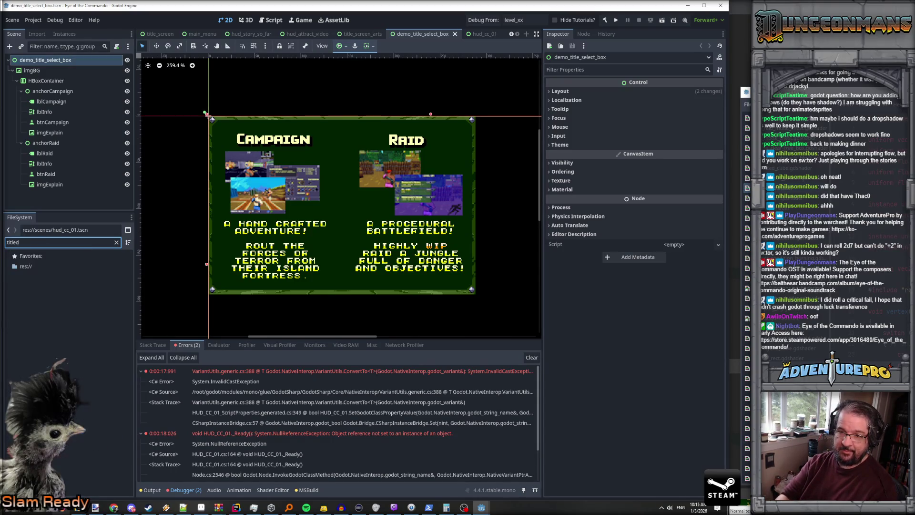
# Attach TitleModeSelectBox.cs, assign btnCampaign, btnRaid, anchorCampaign, anchorRaid to their slots, and save.
pyautogui.moveTo(48, 298); pyautogui.dragTo(58, 61)
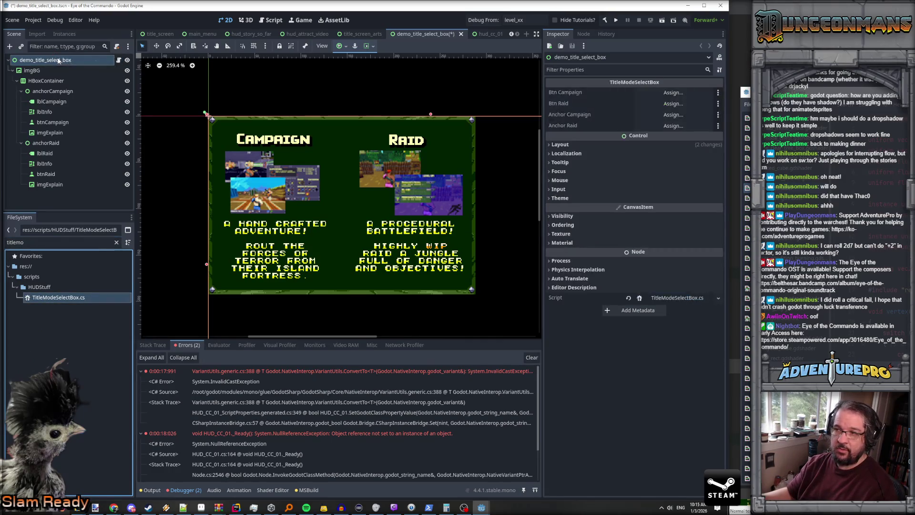
pyautogui.moveTo(53, 123); pyautogui.dragTo(677, 93)
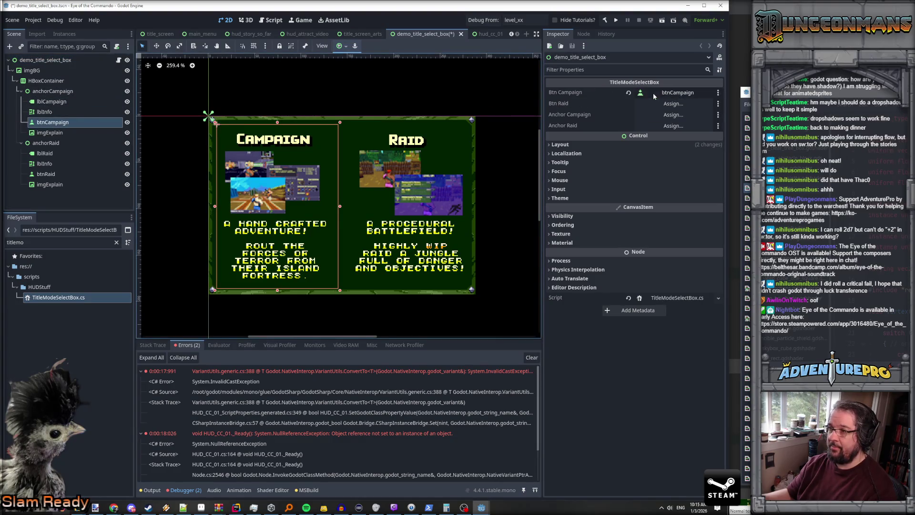
pyautogui.click(47, 175)
pyautogui.moveTo(640, 104); pyautogui.dragTo(658, 103)
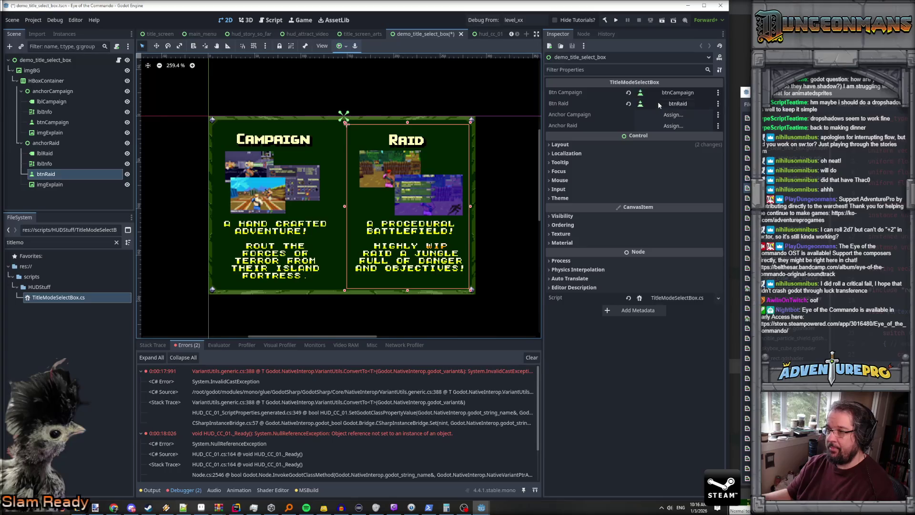
pyautogui.moveTo(52, 91); pyautogui.dragTo(672, 115)
pyautogui.moveTo(46, 143)
pyautogui.mouseDown()
pyautogui.moveTo(530, 149)
pyautogui.moveTo(674, 125)
pyautogui.mouseUp()
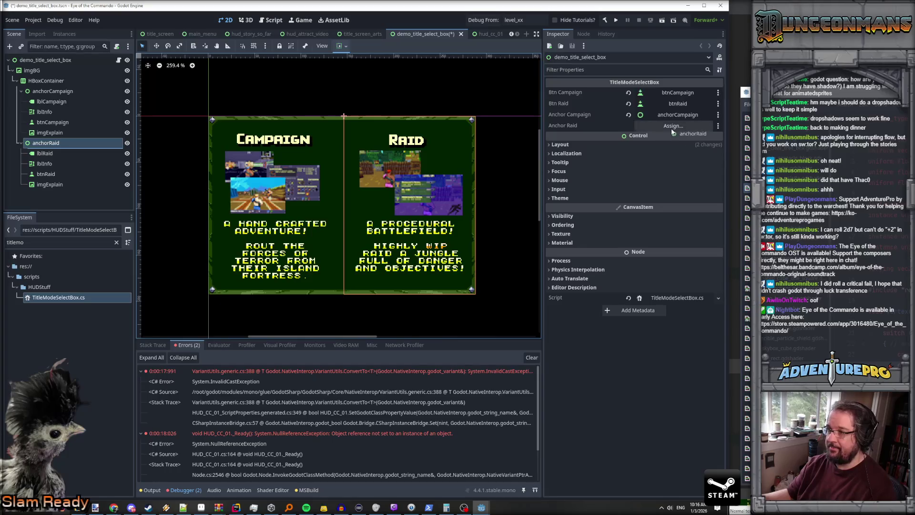
pyautogui.hotkey('ctrl', 's')
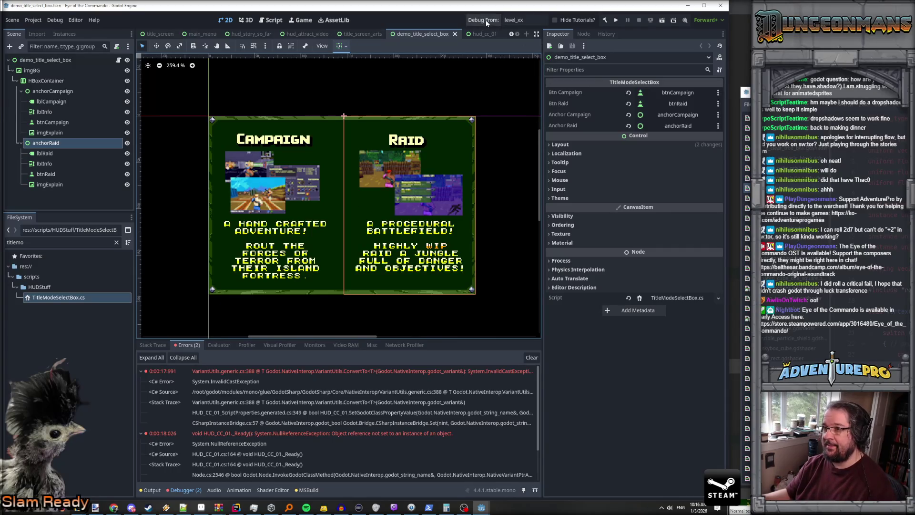
# Run the project, skip the warning and logo, and start a new game from the title menu.
pyautogui.click(617, 20)
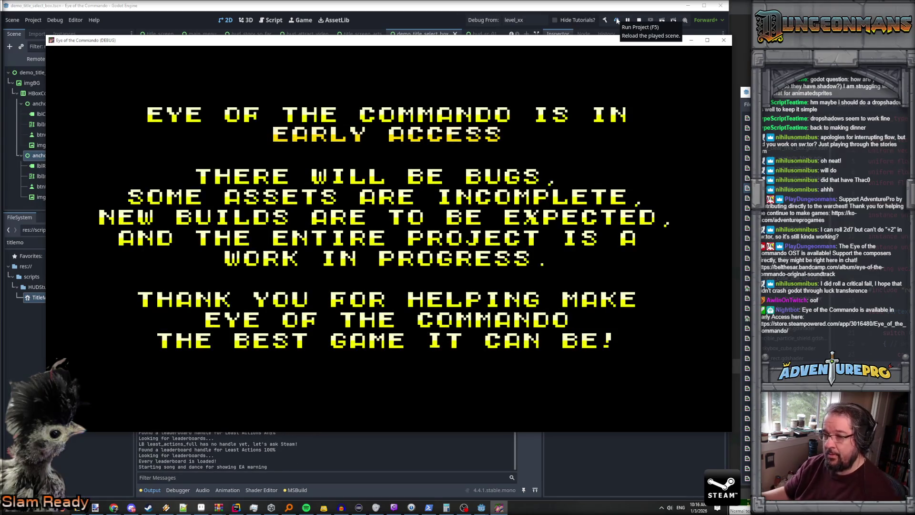
pyautogui.click(413, 196)
pyautogui.click(413, 198)
pyautogui.click(413, 198)
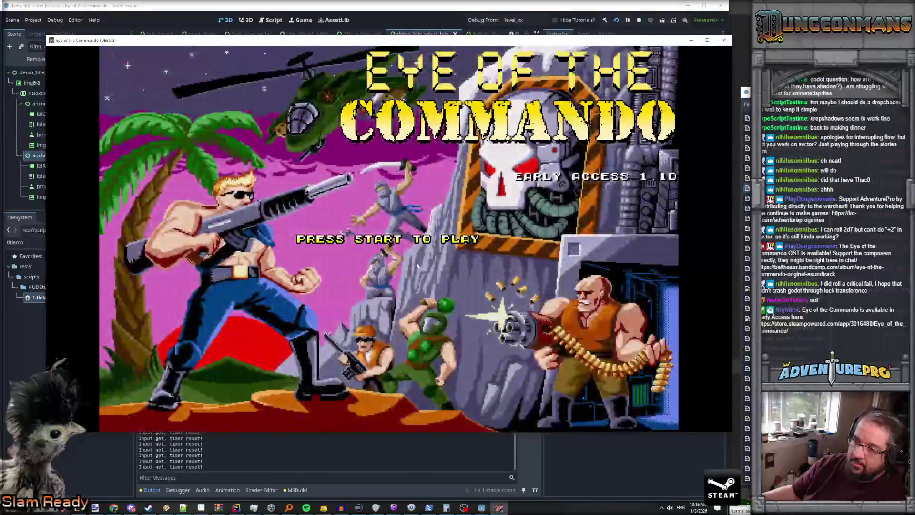
pyautogui.click(509, 201)
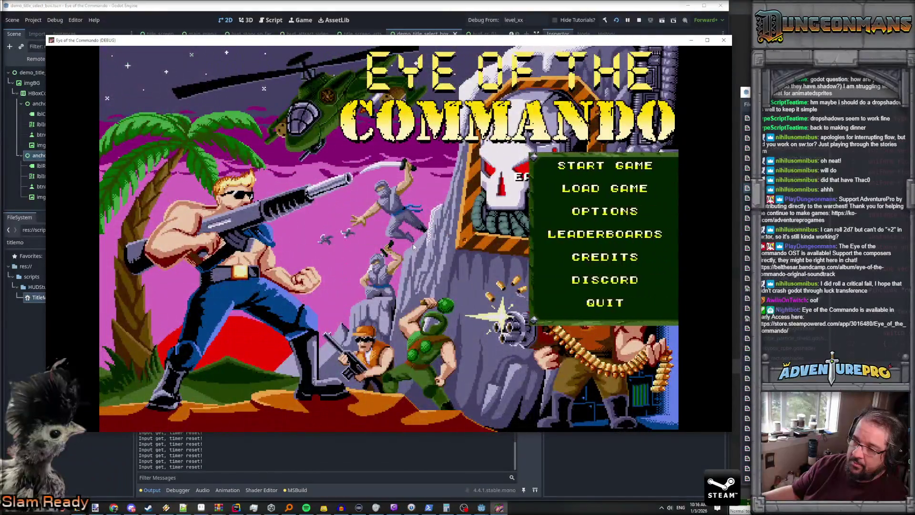
pyautogui.click(575, 170)
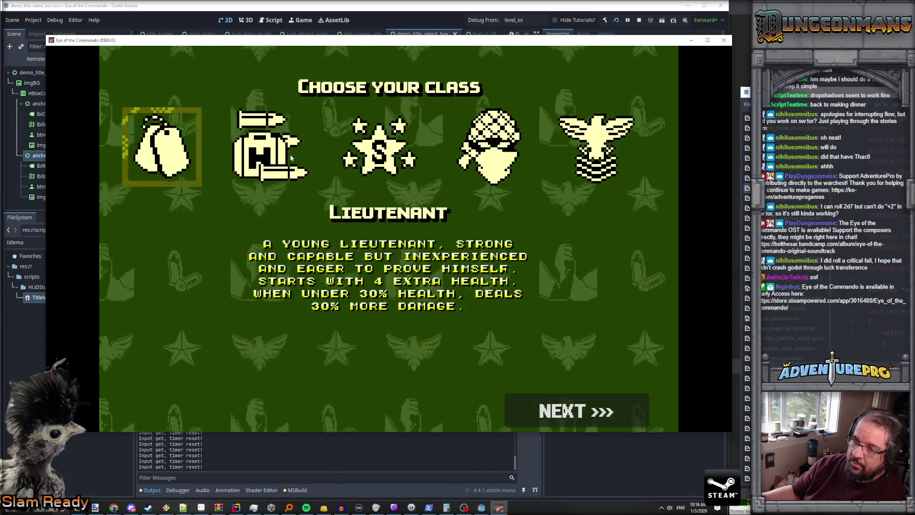
# Choose the Colonel class and Hellspray BA4, re-roll the hero, and start the mission.
pyautogui.press('Right')
pyautogui.press('Right')
pyautogui.click(545, 157)
pyautogui.click(591, 153)
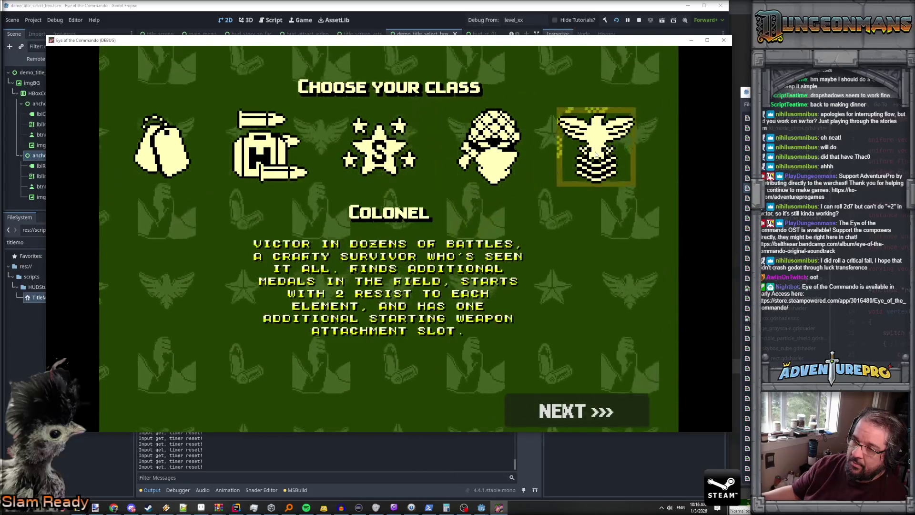
pyautogui.click(549, 411)
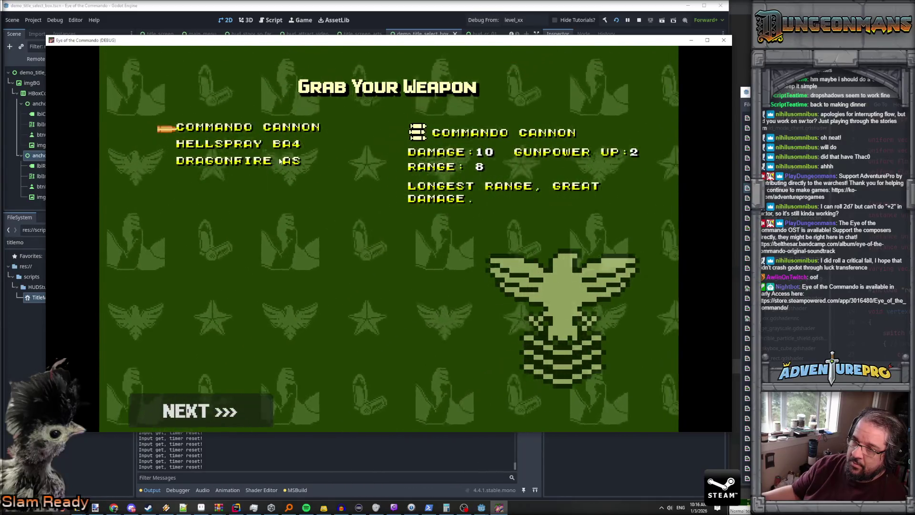
pyautogui.press('Up')
pyautogui.press('Up')
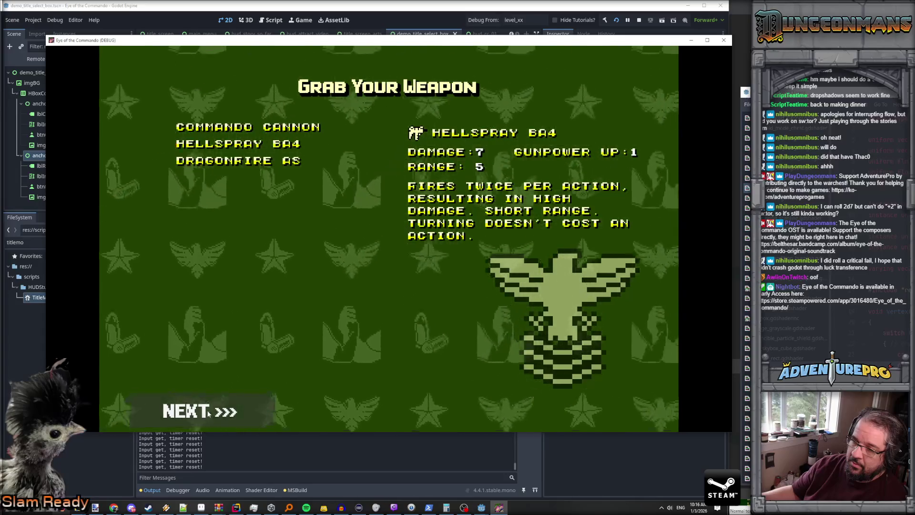
pyautogui.click(215, 419)
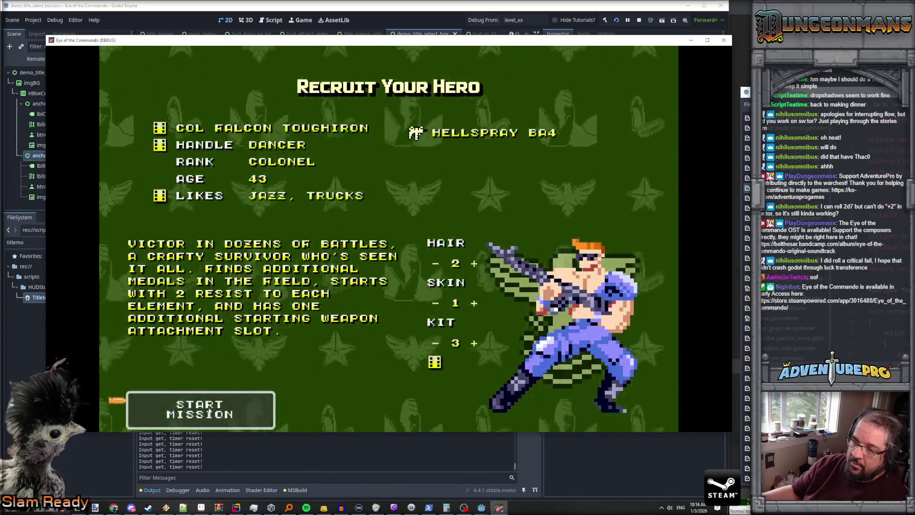
pyautogui.press('Return')
pyautogui.press('Return')
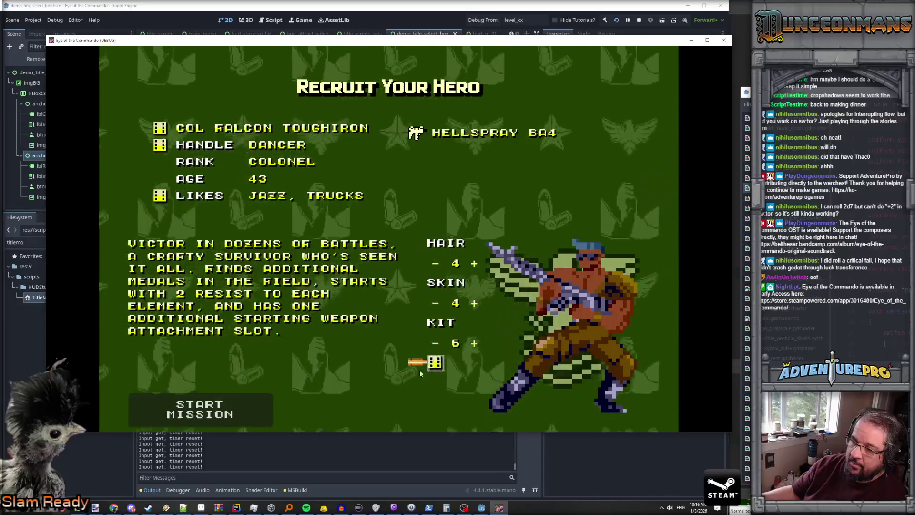
pyautogui.click(241, 408)
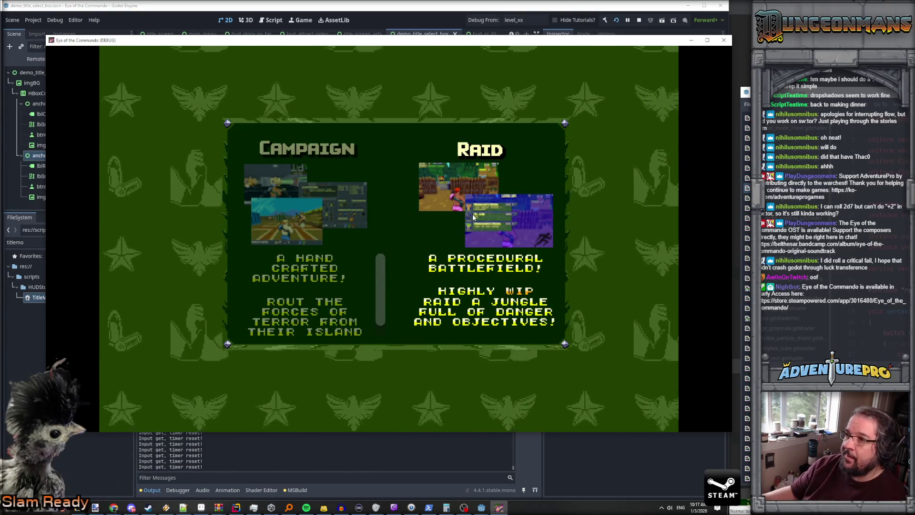
# Toggle a breakpoint on line 68's bModeSelected check in HandleInput, then open Attach to Process.
pyautogui.hotkey('alt', 'Tab')
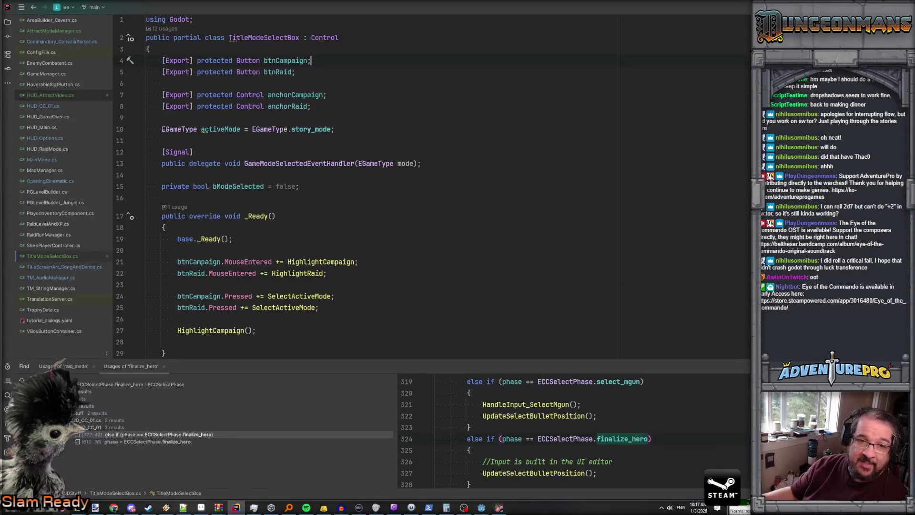
pyautogui.hotkey('alt', 'Tab')
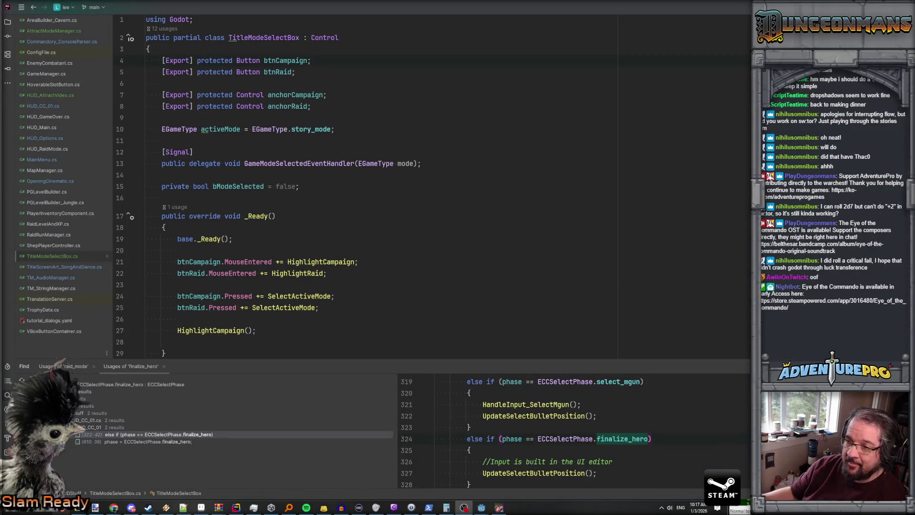
pyautogui.scroll(-15, 278, 205)
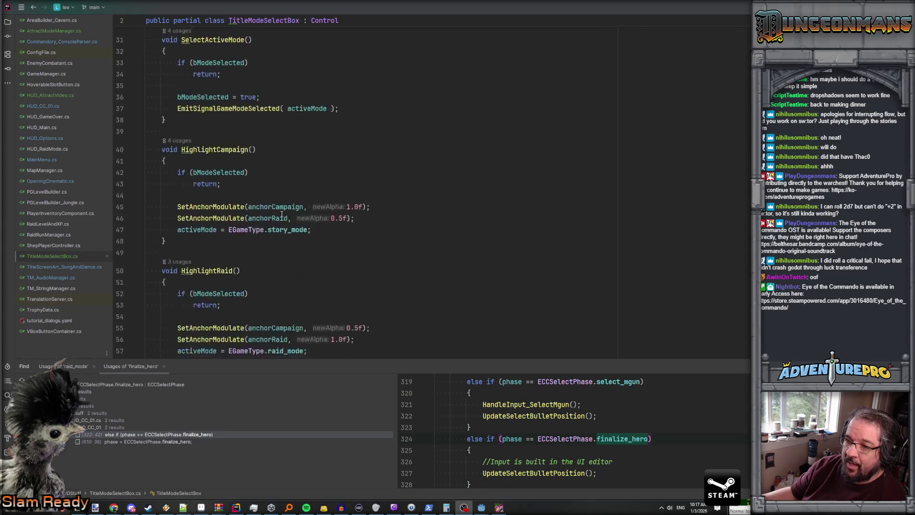
pyautogui.scroll(-5, 281, 214)
pyautogui.click(226, 122)
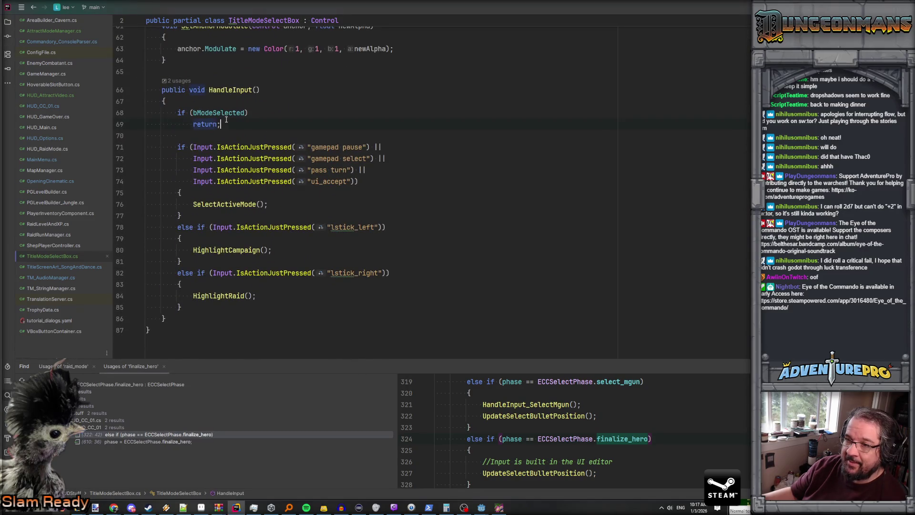
pyautogui.scroll(10, 229, 122)
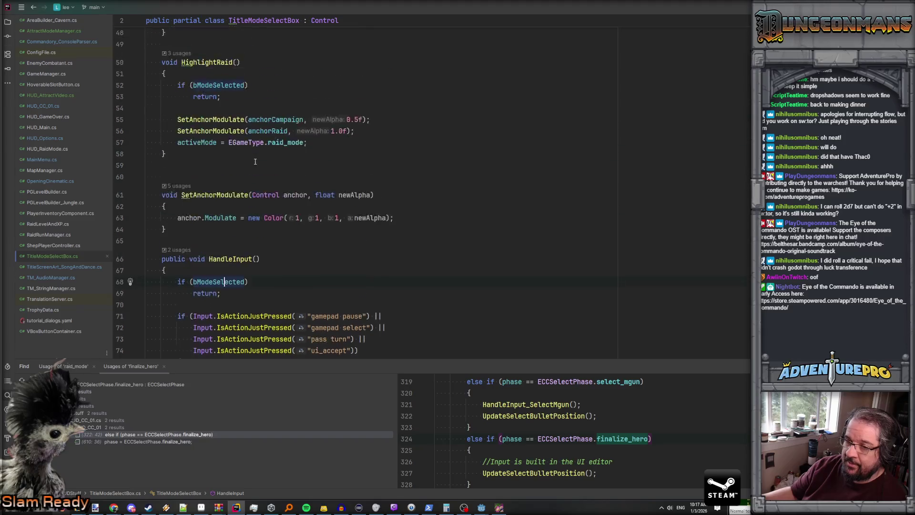
pyautogui.scroll(-5, 256, 162)
pyautogui.scroll(9, 256, 162)
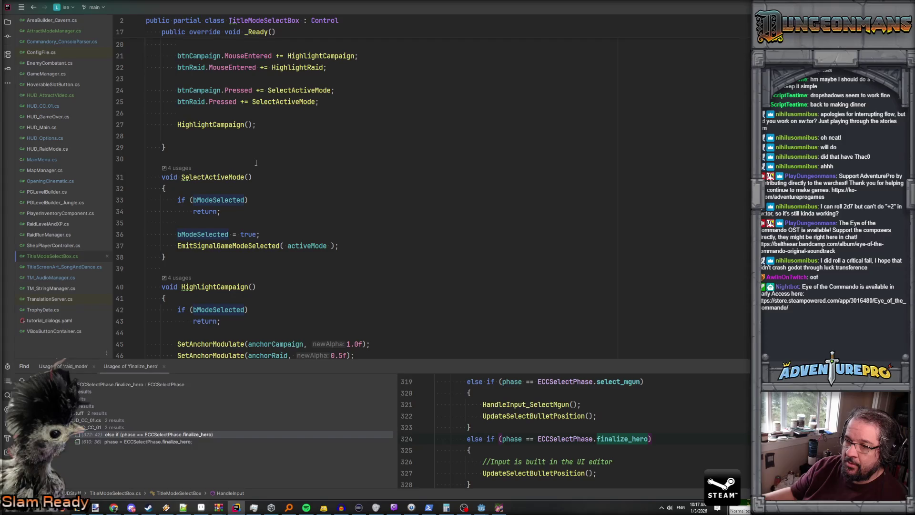
pyautogui.scroll(3, 256, 163)
pyautogui.scroll(-2, 256, 162)
pyautogui.scroll(-14, 256, 163)
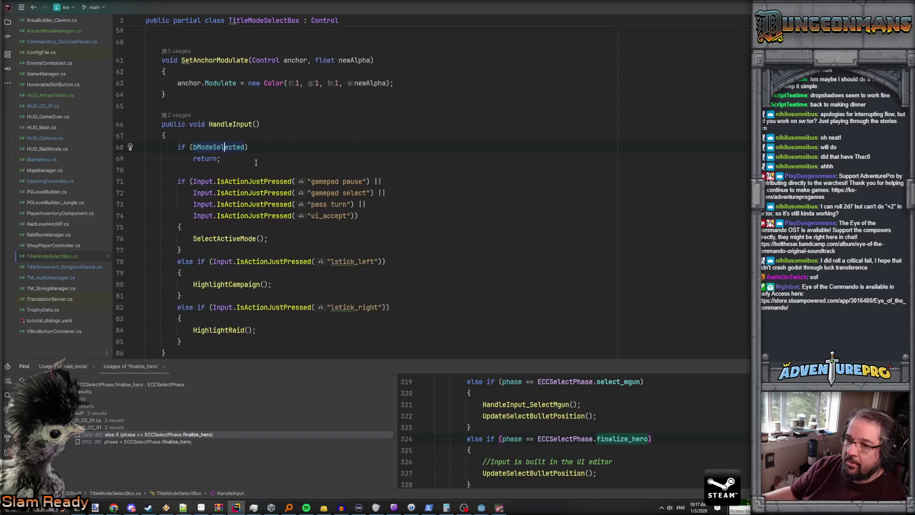
pyautogui.press('F9')
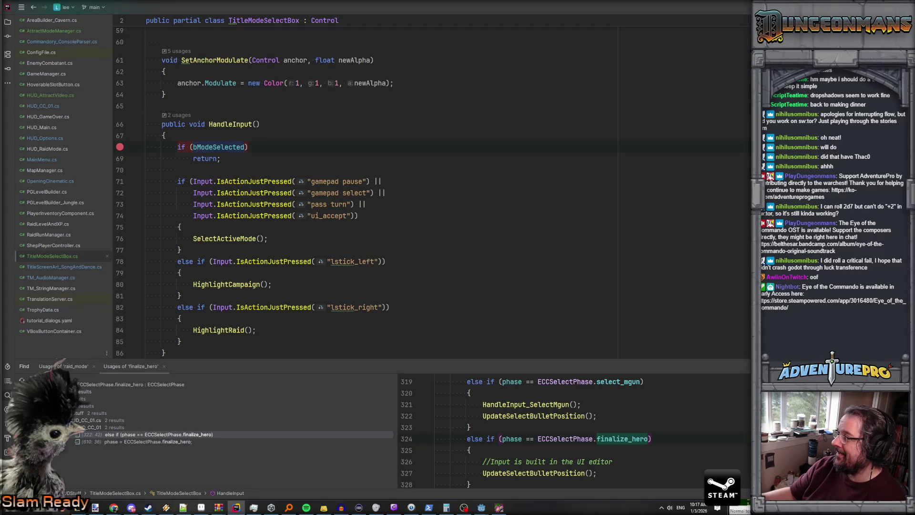
pyautogui.hotkey('ctrl', 'alt', 'F5')
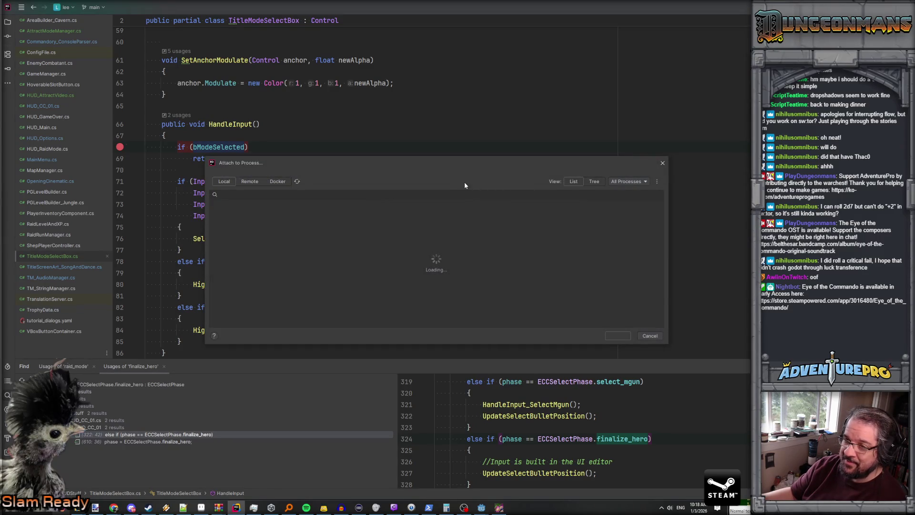
# Attach the .NET debugger to the running Eye of the Commando game process.
pyautogui.scroll(-2, 314, 227)
pyautogui.scroll(-5, 313, 226)
pyautogui.click(312, 222)
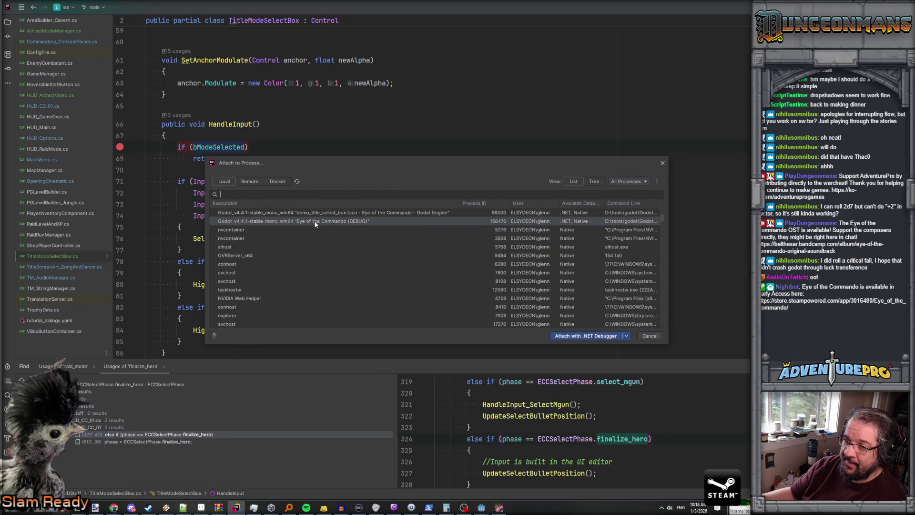
pyautogui.click(581, 337)
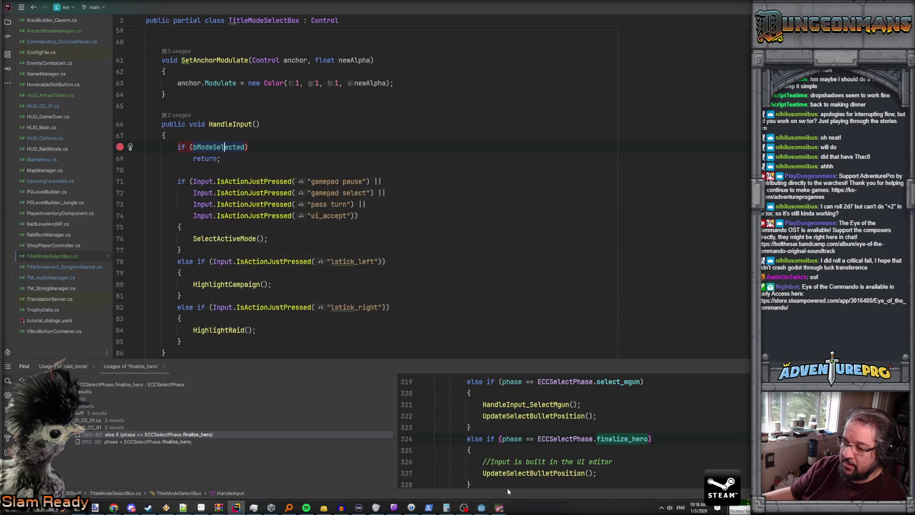
# In the game window, toggle the mode choice Right, Left, Right between Campaign and Raid.
pyautogui.click(499, 507)
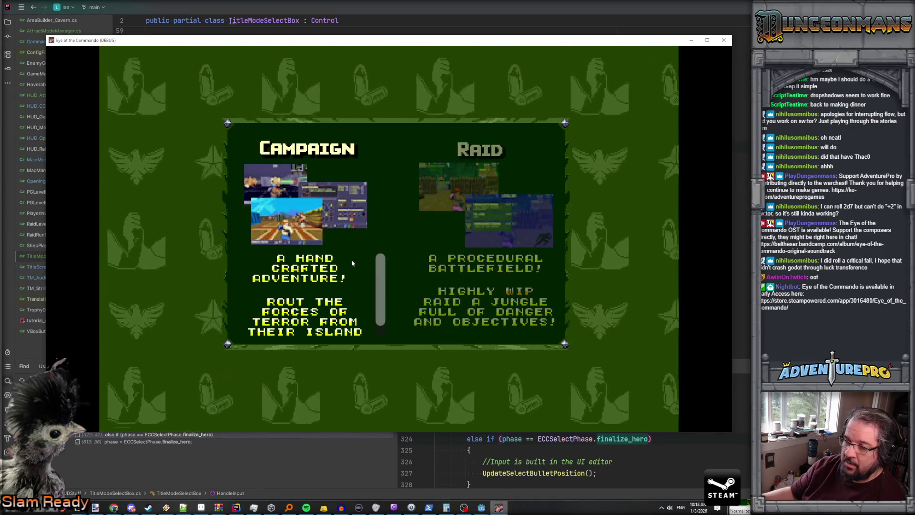
pyautogui.press('Right')
pyautogui.press('Left')
pyautogui.press('Right')
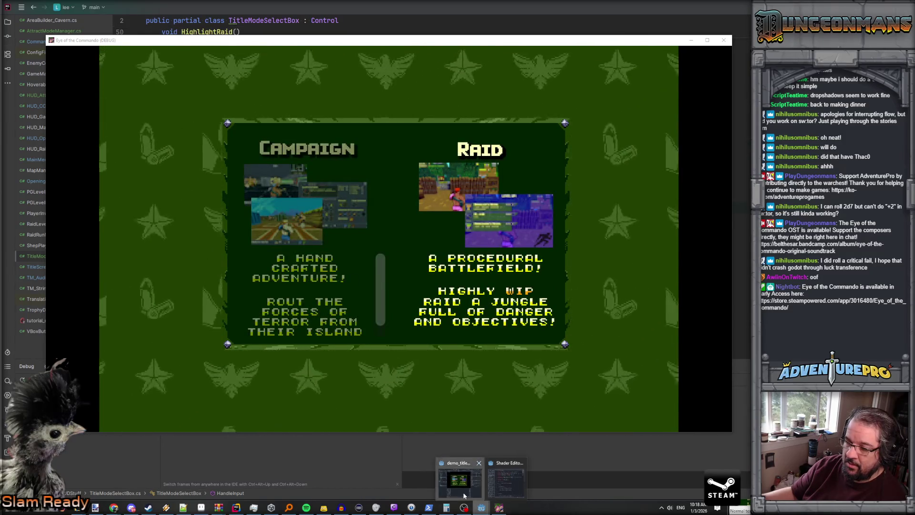
# Expand the latest NullReferenceException in Godot's Errors tab and jump to HUD_GameOver.cs:58.
pyautogui.click(464, 495)
pyautogui.click(193, 490)
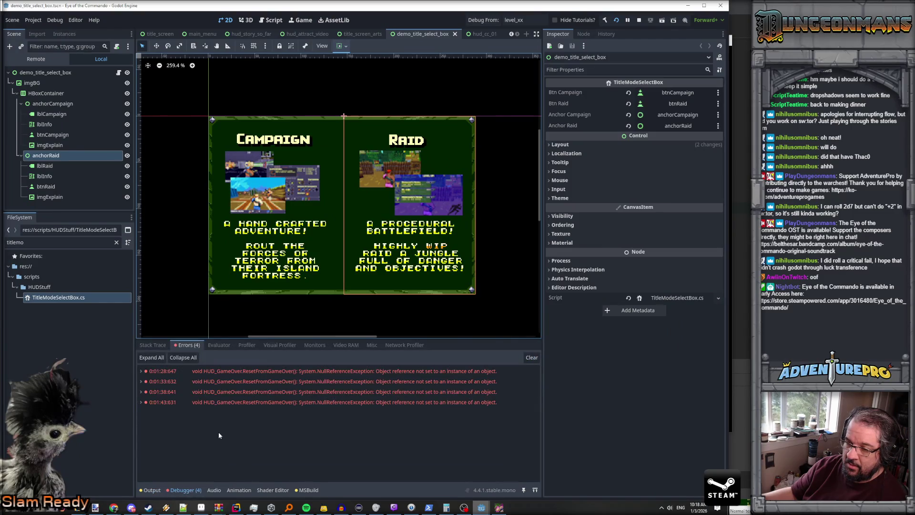
pyautogui.click(142, 403)
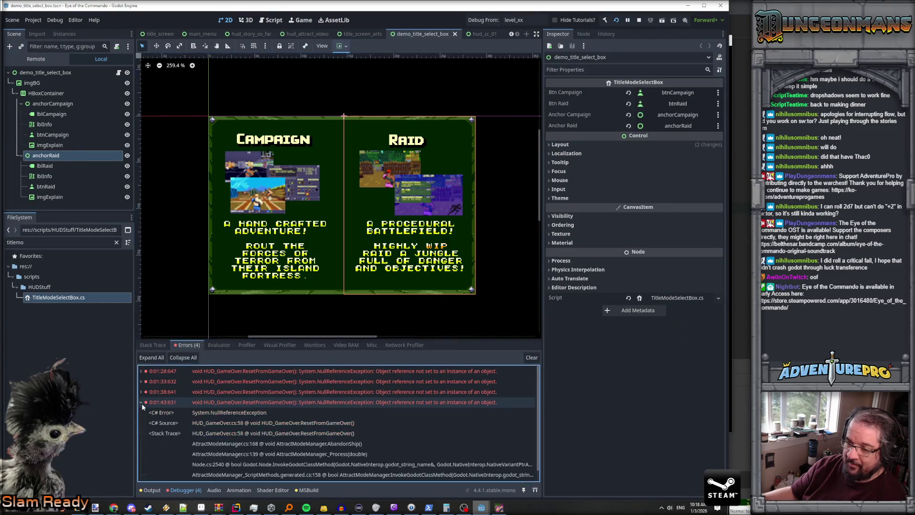
pyautogui.click(282, 423)
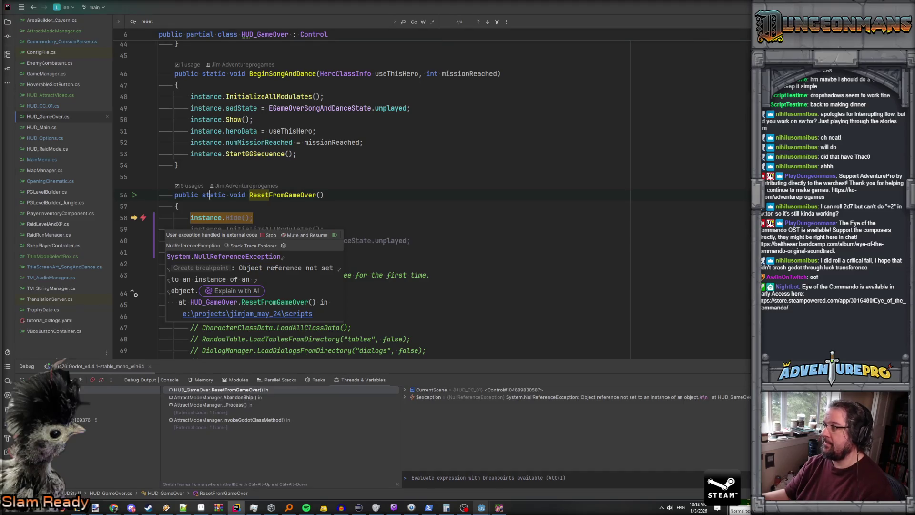
# Resume the paused debugger and close the running game window.
pyautogui.press('F5')
pyautogui.click(500, 507)
pyautogui.click(500, 508)
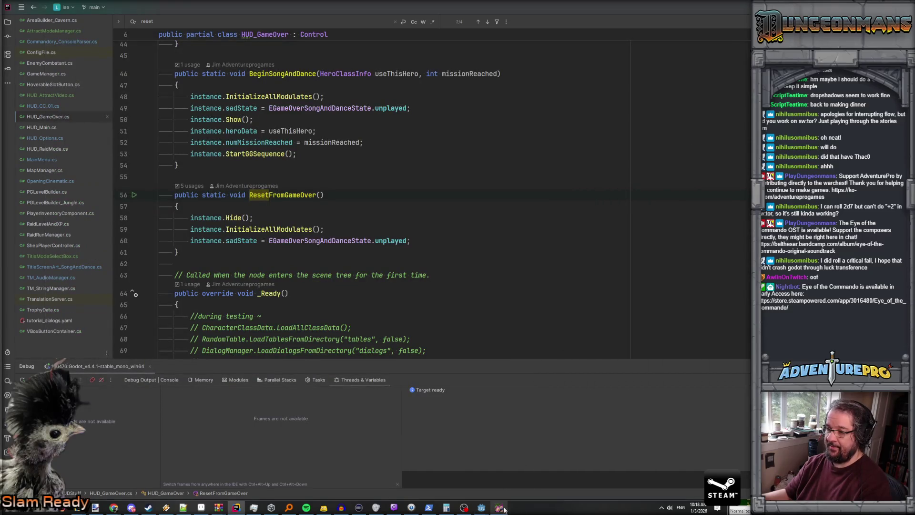
pyautogui.click(501, 508)
pyautogui.click(720, 39)
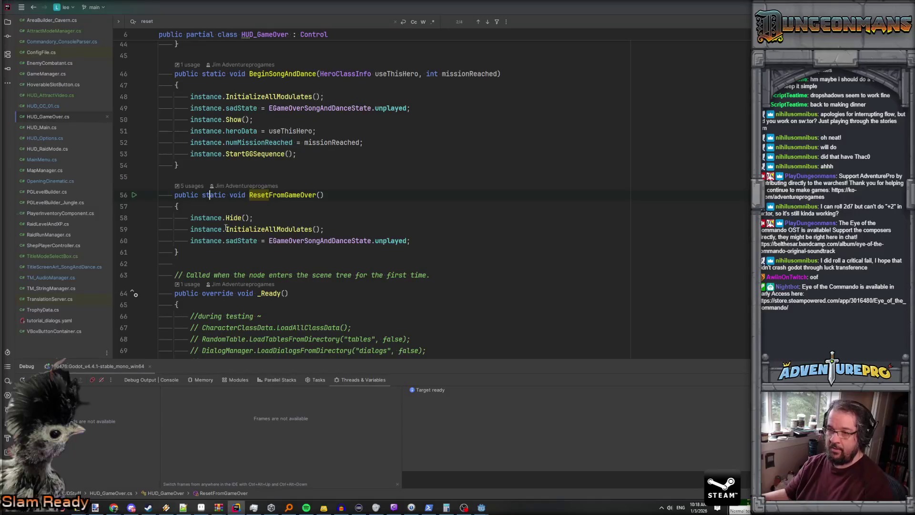
# Add 'if (instance == null) return;' at the top of ResetFromGameOver.
pyautogui.click(210, 205)
pyautogui.press('Return')
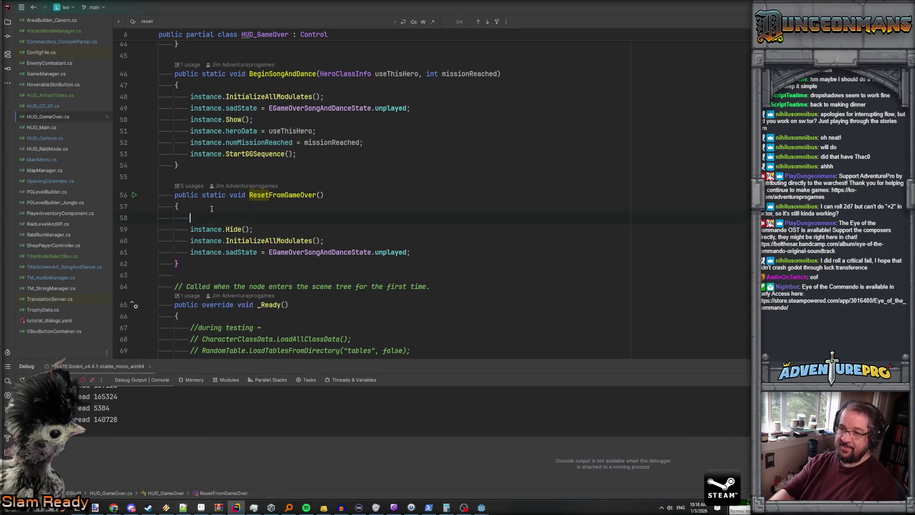
pyautogui.write('iof')
pyautogui.press('BackSpace')
pyautogui.press('BackSpace')
pyautogui.write('f( i')
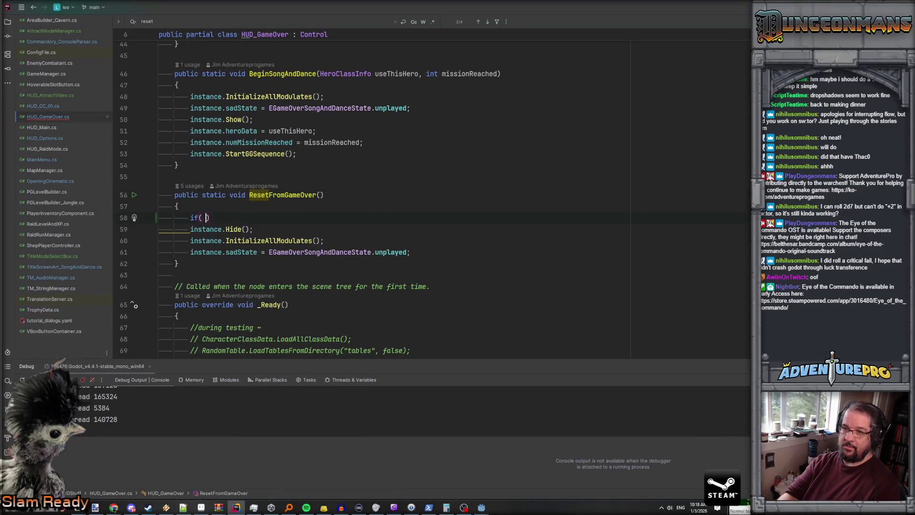
pyautogui.write('nstance == null')
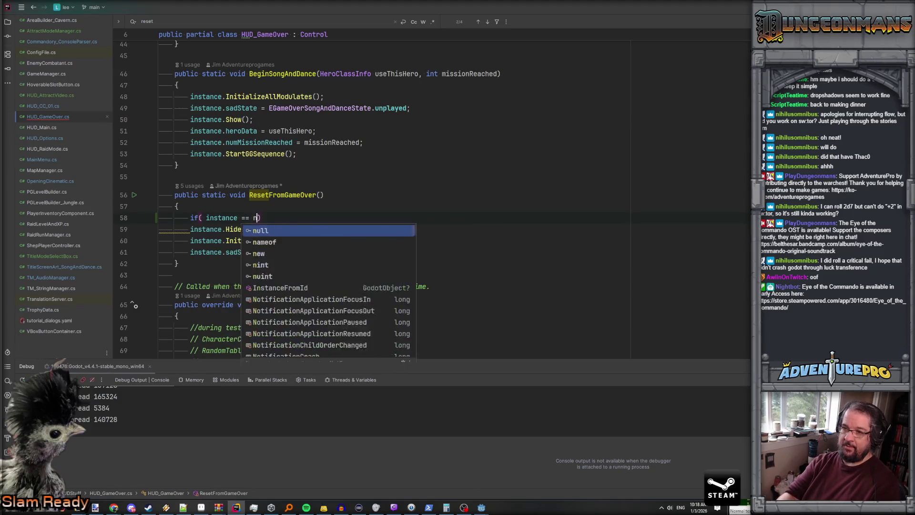
pyautogui.press('End')
pyautogui.press('Return')
pyautogui.write('return;')
pyautogui.press('Return')
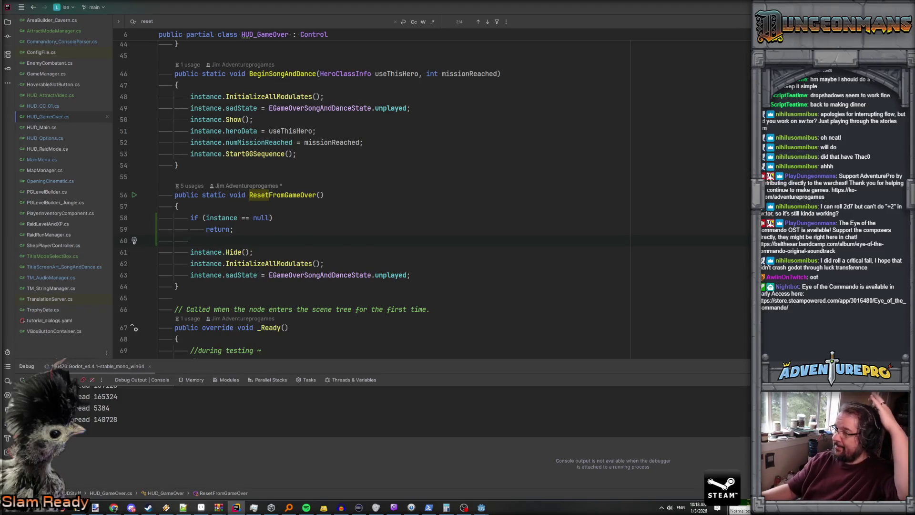
# Switch back to the Godot editor from the taskbar.
pyautogui.scroll(10, 356, 235)
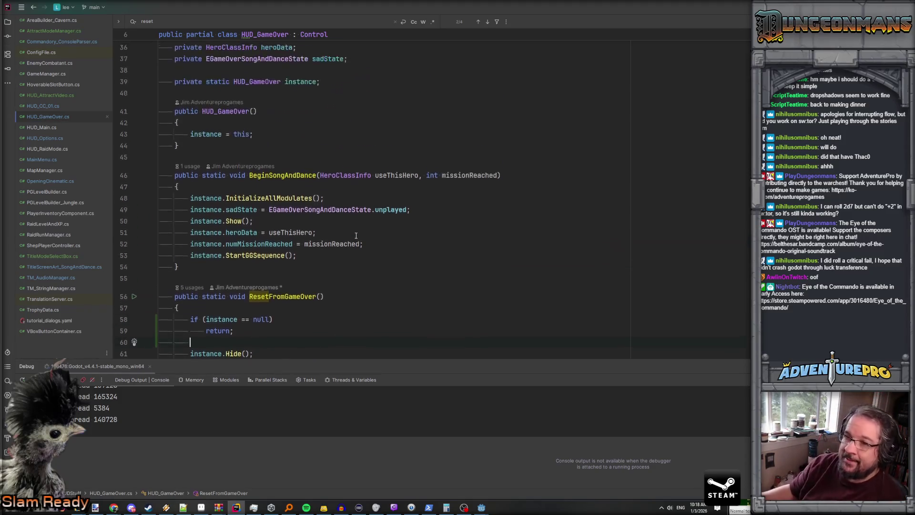
pyautogui.scroll(-10, 356, 235)
pyautogui.moveTo(480, 511)
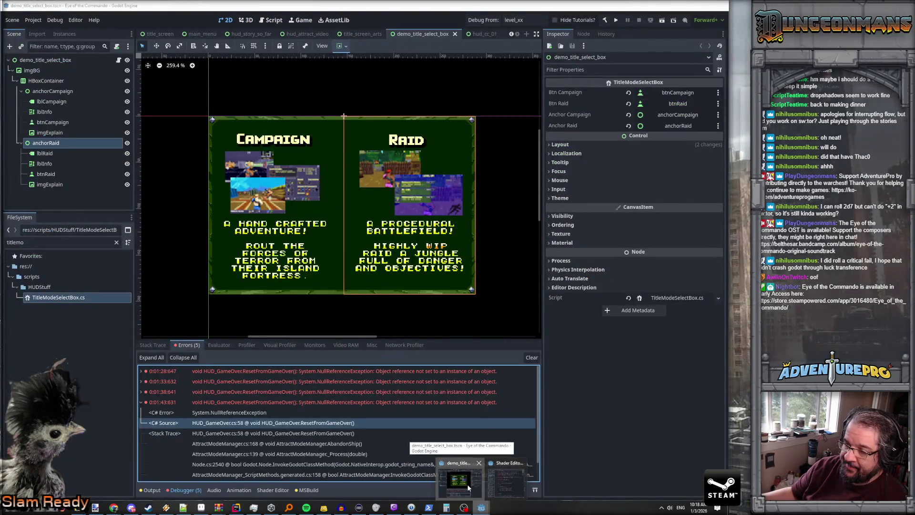
pyautogui.click(466, 484)
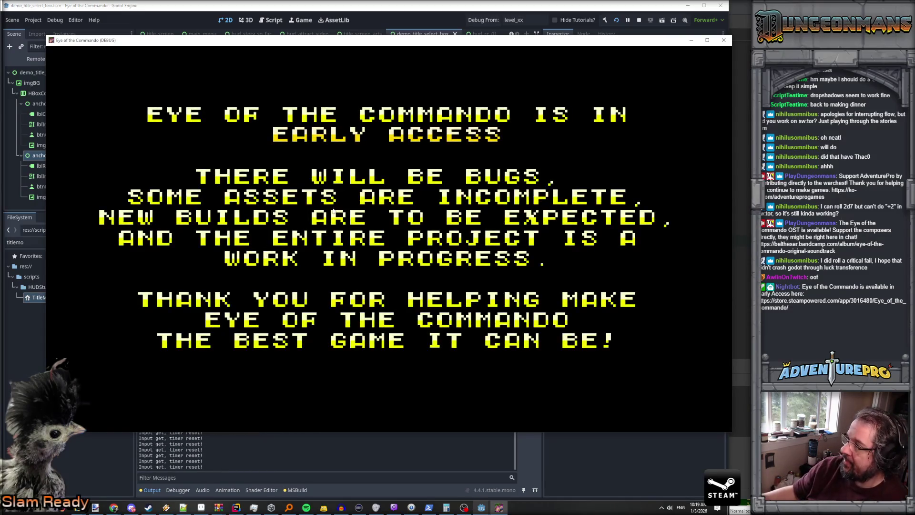
# Return to Rider and attach the debugger to the relaunched game with Ctrl+F5.
pyautogui.hotkey('alt', 'Tab')
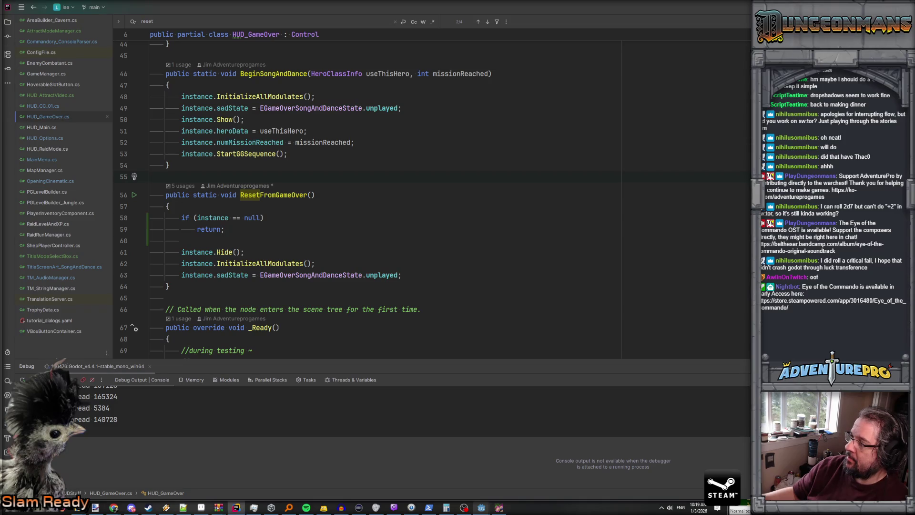
pyautogui.hotkey('ctrl', 'F5')
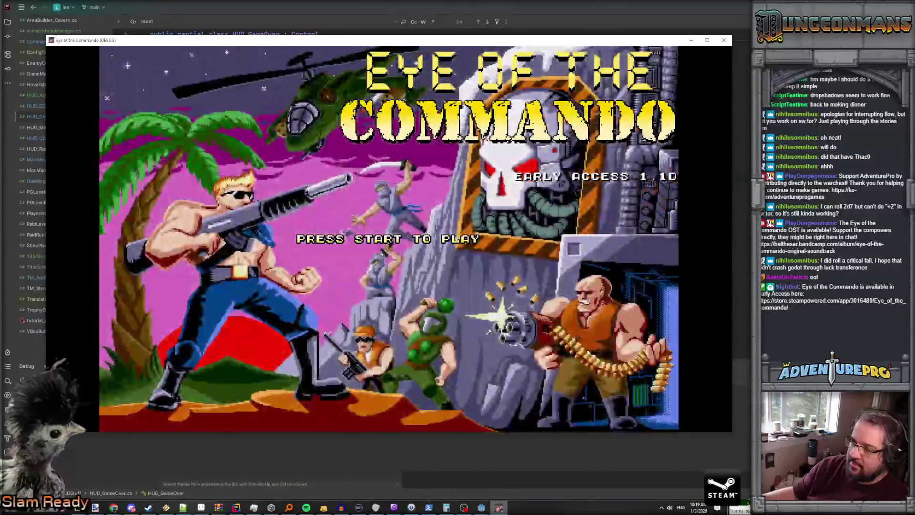
# Start a new game with the Agent class and the Hellspray BA4 weapon.
pyautogui.click(514, 234)
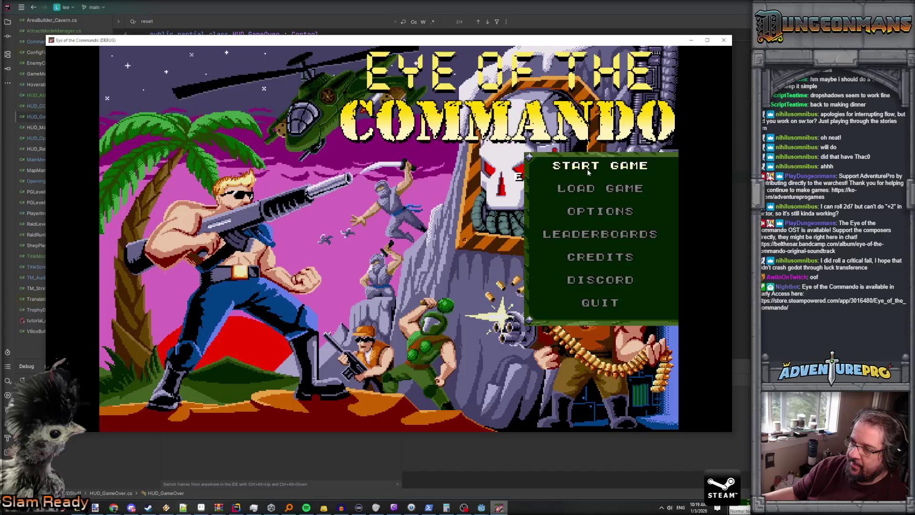
pyautogui.click(568, 170)
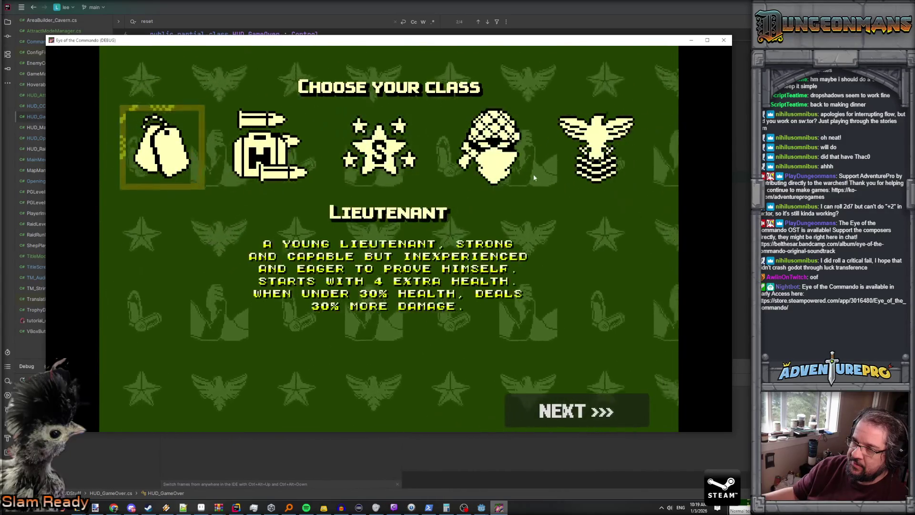
pyautogui.click(524, 181)
pyautogui.click(551, 414)
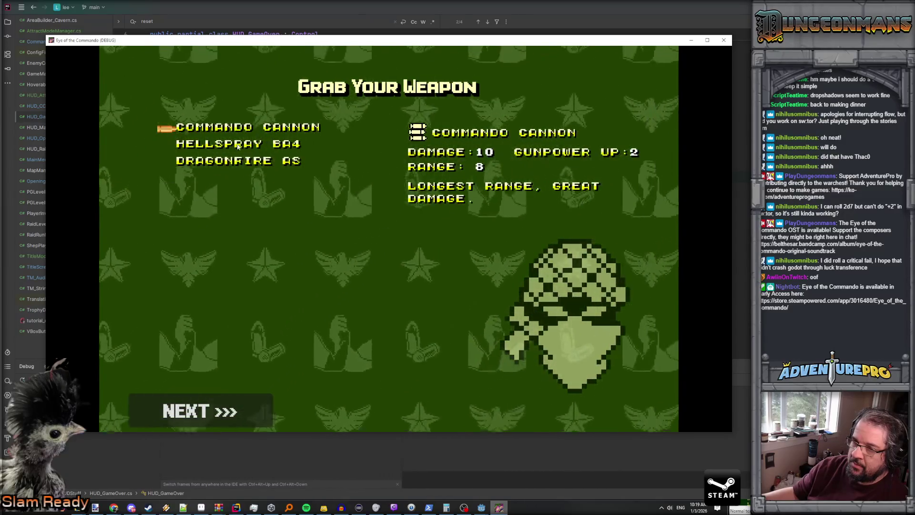
pyautogui.click(239, 144)
pyautogui.click(225, 405)
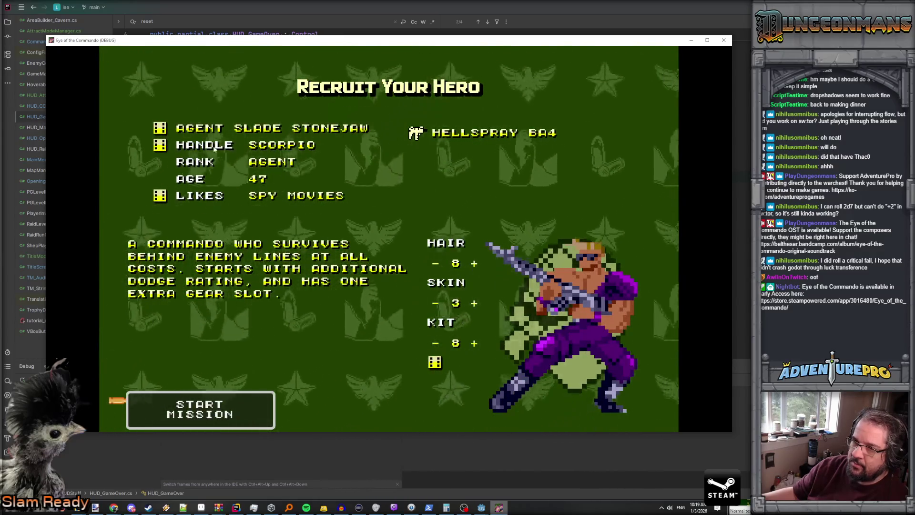
# Reroll the hero's handle to GOBLIN and likes to HEADBANDS, then start the mission.
pyautogui.click(161, 146)
pyautogui.click(162, 147)
pyautogui.click(162, 148)
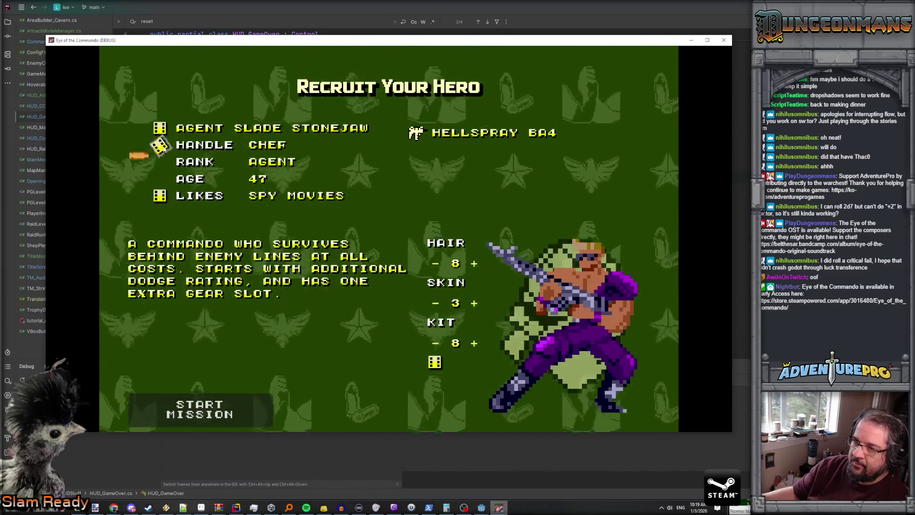
pyautogui.click(163, 148)
pyautogui.click(163, 148)
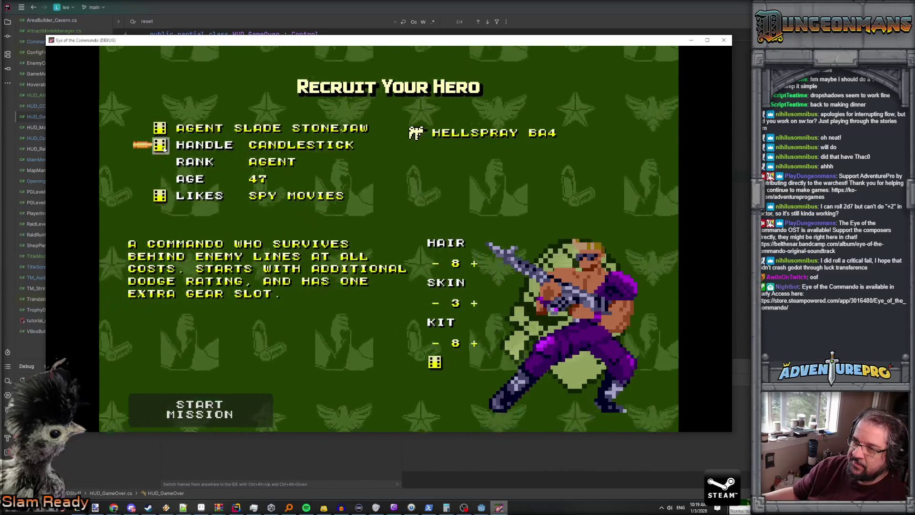
pyautogui.click(163, 148)
pyautogui.click(164, 149)
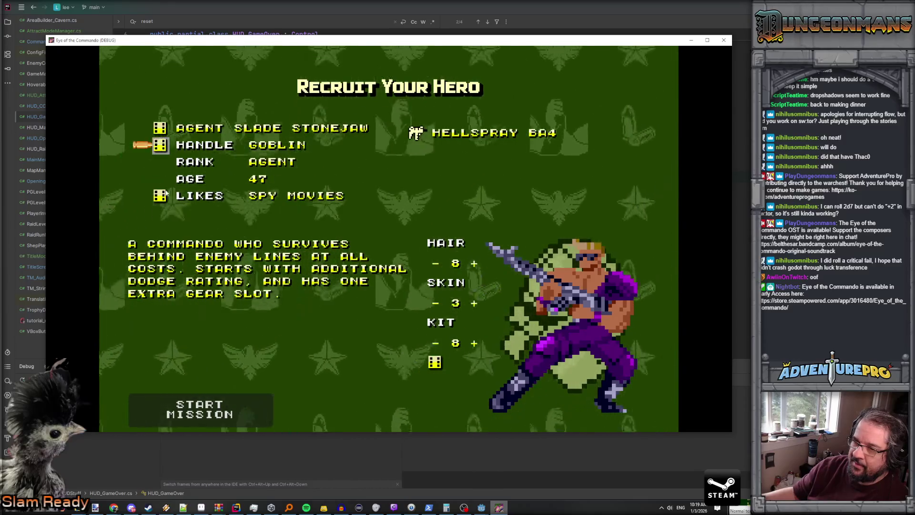
pyautogui.click(160, 195)
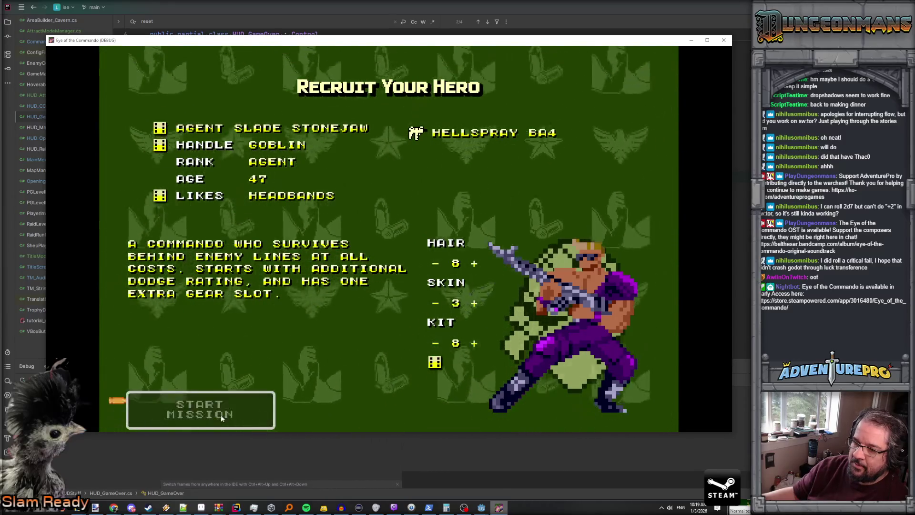
pyautogui.click(221, 415)
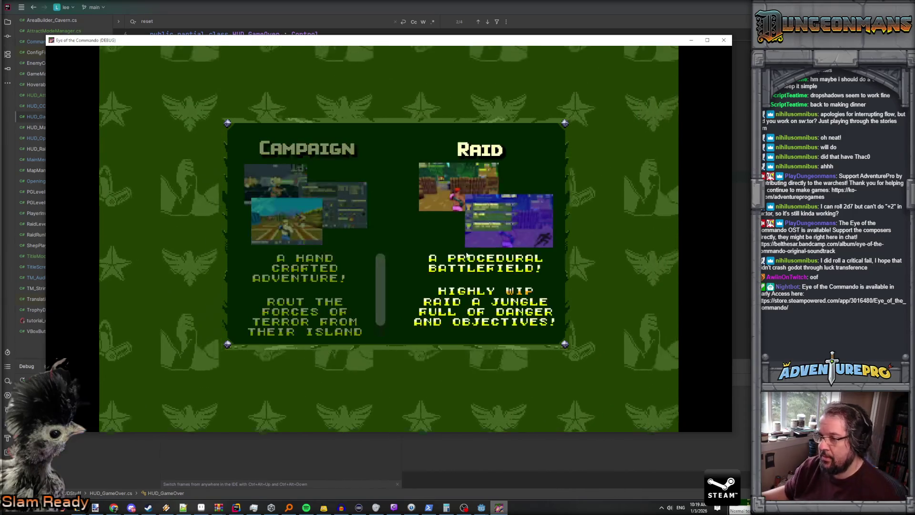
# Pick Raid, then resume Rider past the PGLevelBuilder_Jungle.BuildCapturePoints breakpoint.
pyautogui.click(457, 320)
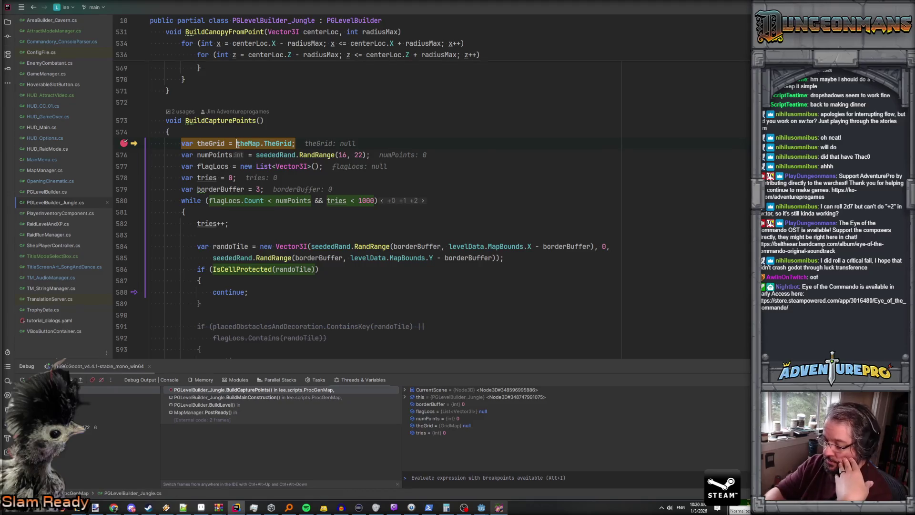
pyautogui.press('F5')
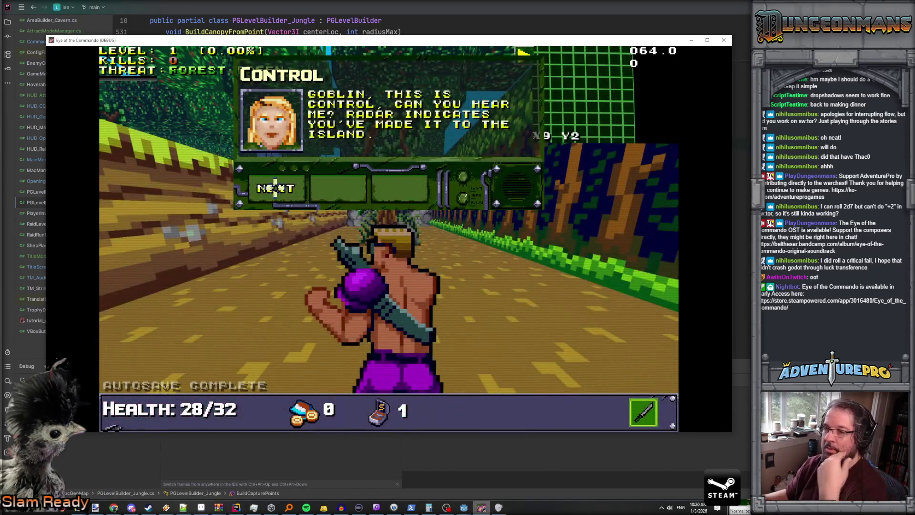
# Page through the Control tutorials, dismiss the Freedom Medal, and walk over the healing pickup.
pyautogui.click(275, 188)
pyautogui.click(277, 188)
pyautogui.click(281, 188)
pyautogui.click(282, 187)
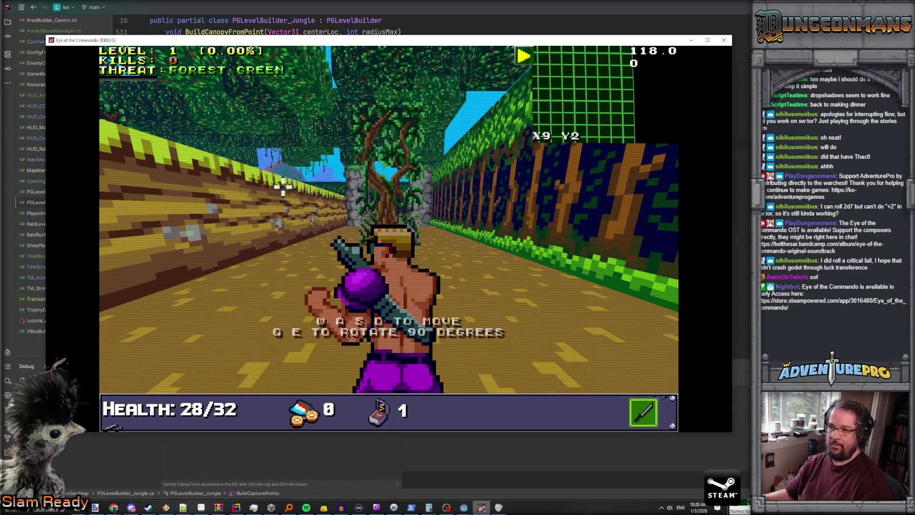
pyautogui.press('w')
pyautogui.press('w')
pyautogui.press('w')
pyautogui.press('w')
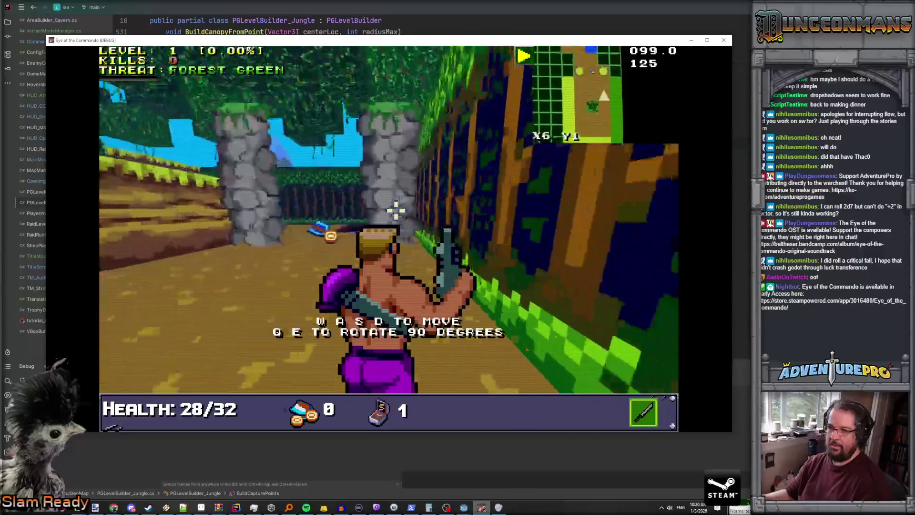
pyautogui.click(281, 196)
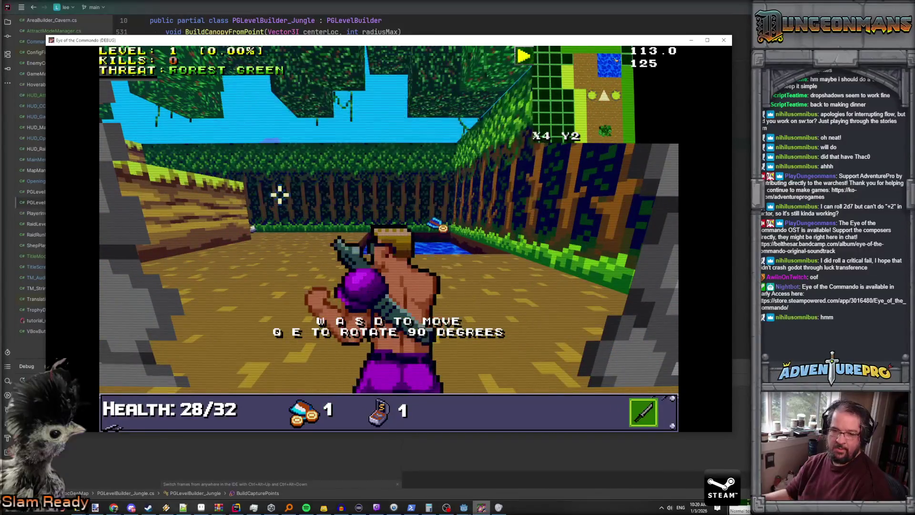
pyautogui.press('w')
pyautogui.press('w')
pyautogui.press('w')
pyautogui.click(280, 189)
pyautogui.click(280, 189)
pyautogui.click(280, 189)
pyautogui.press('a')
pyautogui.press('w')
pyautogui.press('w')
pyautogui.press('w')
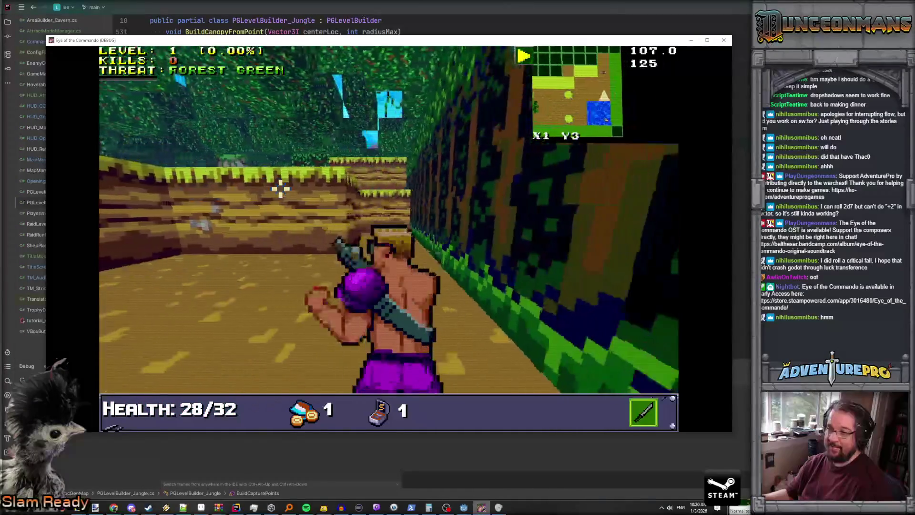
pyautogui.click(268, 187)
# Clear the next Control tutorial, shoot the Evil Barricade, and head toward the river.
pyautogui.press('w')
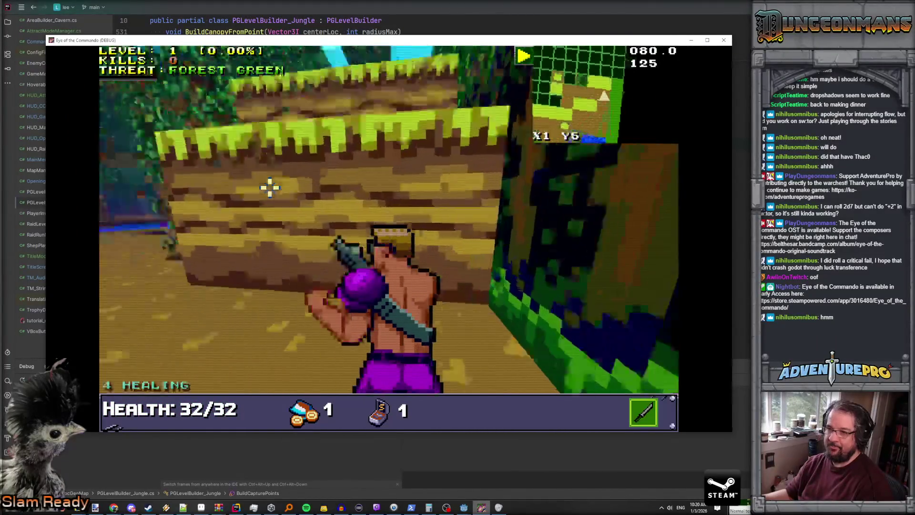
pyautogui.press('a')
pyautogui.press('w')
pyautogui.press('w')
pyautogui.press('w')
pyautogui.press('w')
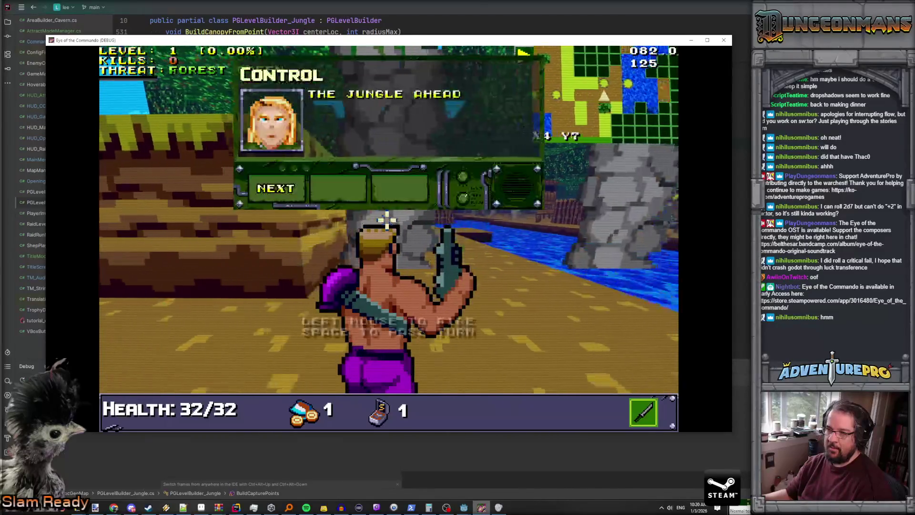
pyautogui.click(282, 189)
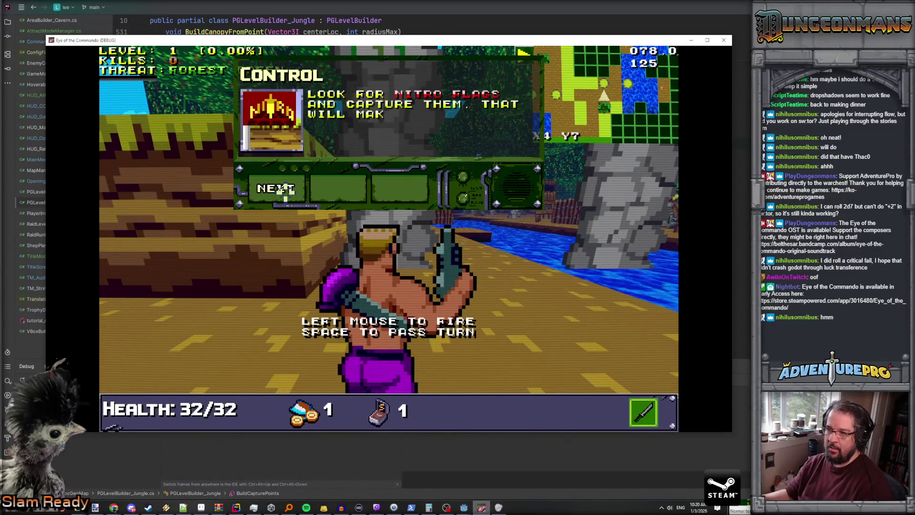
pyautogui.click(285, 190)
pyautogui.click(286, 189)
pyautogui.press('w')
pyautogui.press('w')
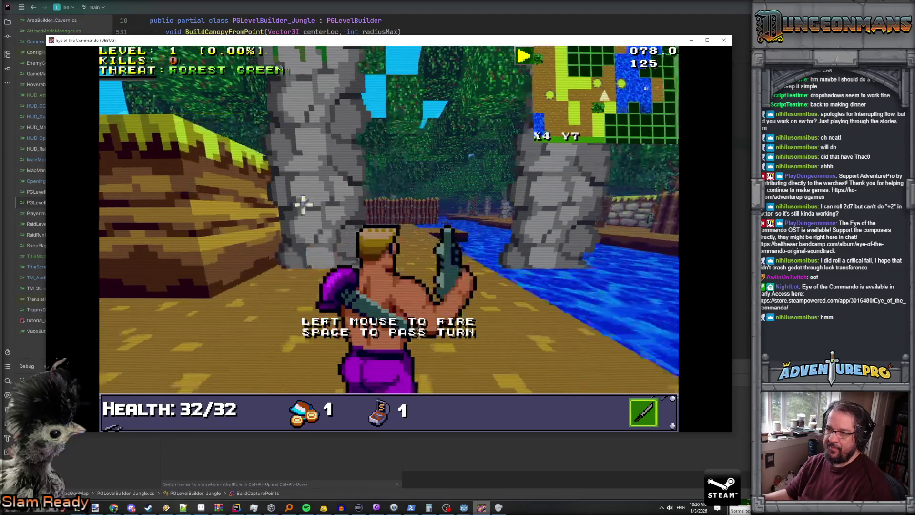
pyautogui.click(389, 210)
pyautogui.press('w')
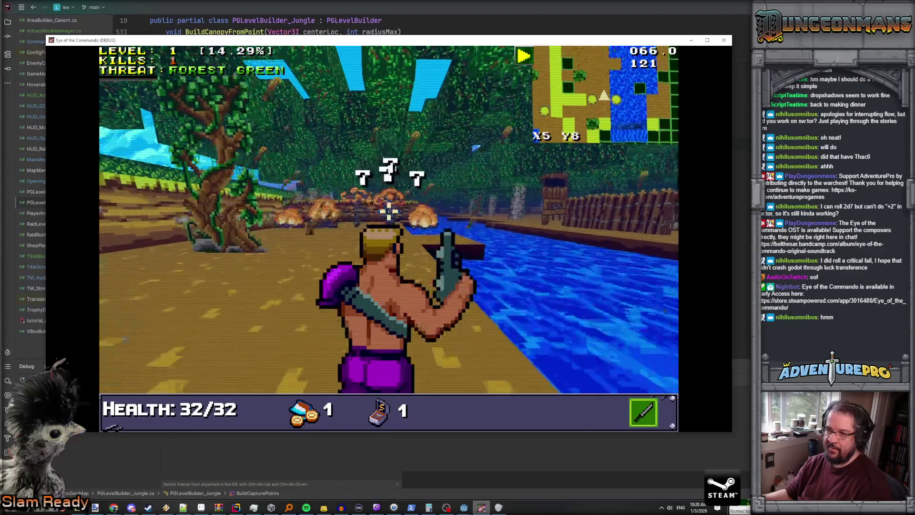
pyautogui.press('w')
pyautogui.press('w')
pyautogui.press('d')
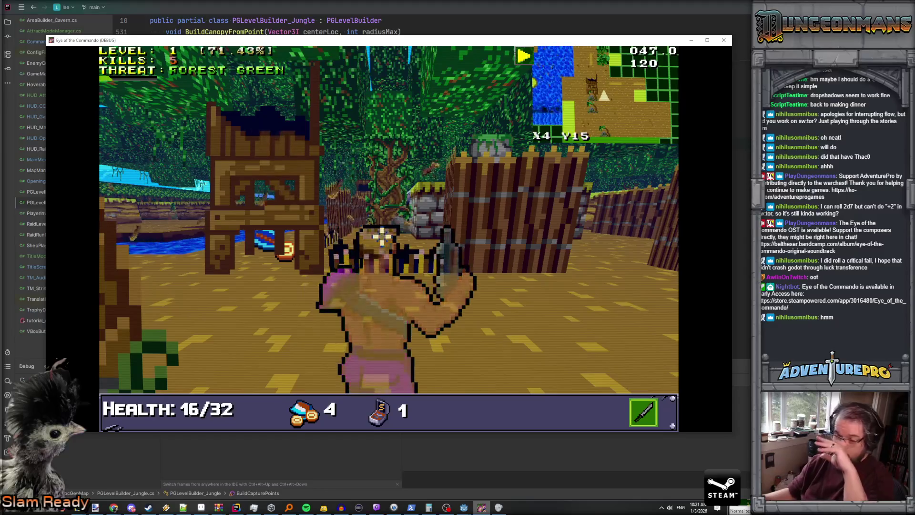
# Advance through the jungle toward the Nitro Mook and shoot it.
pyautogui.press('w')
pyautogui.press('w')
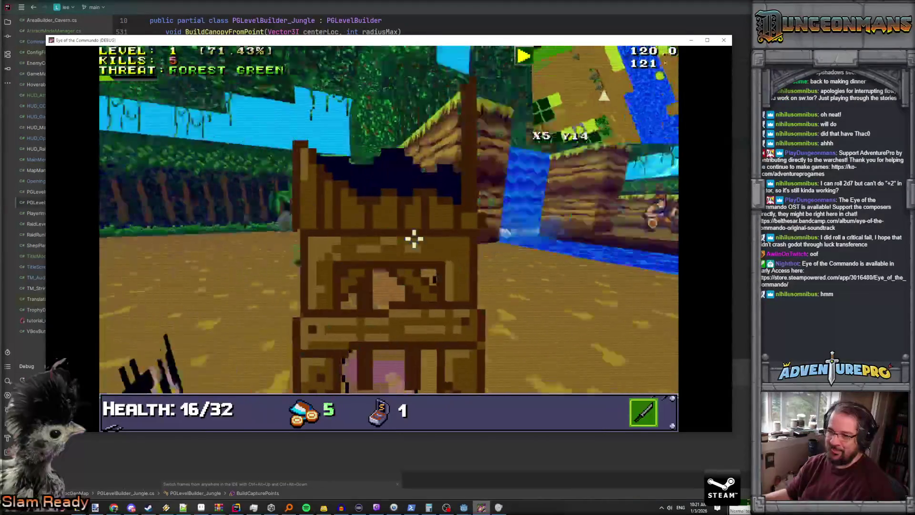
pyautogui.press('w')
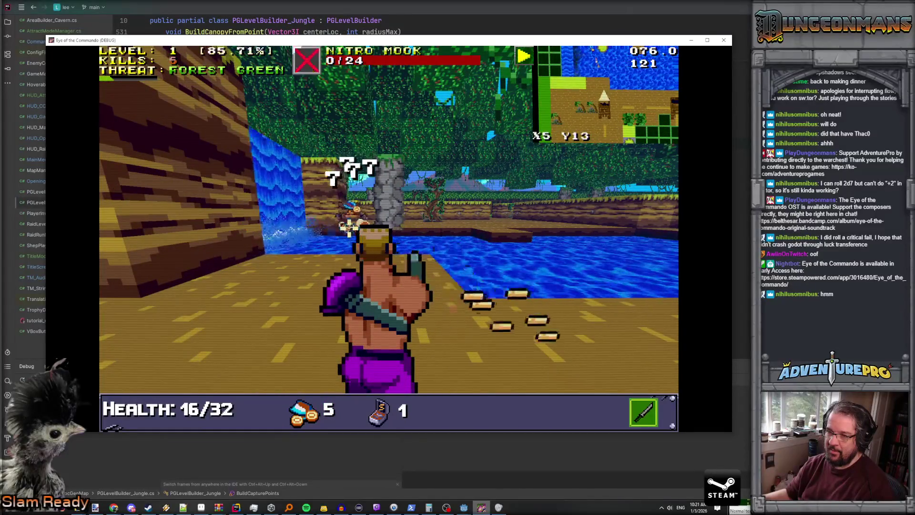
pyautogui.press('w')
pyautogui.press('w')
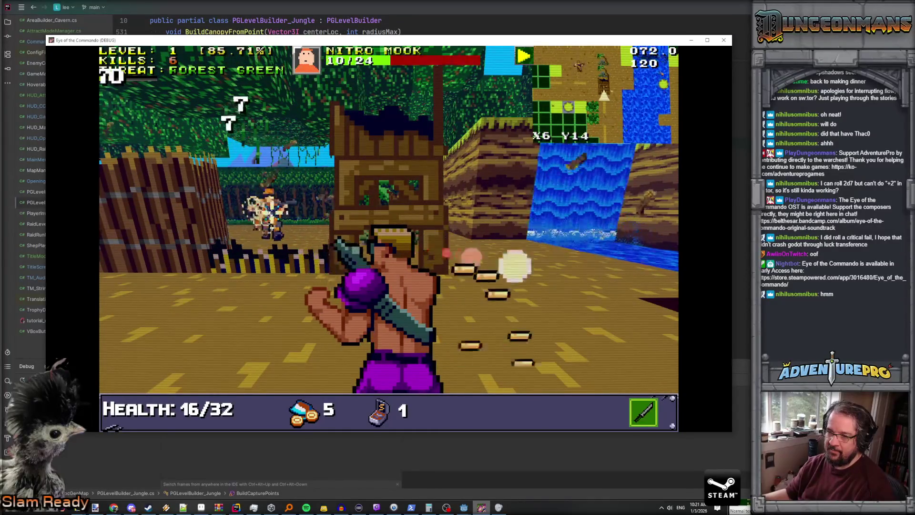
pyautogui.click(276, 210)
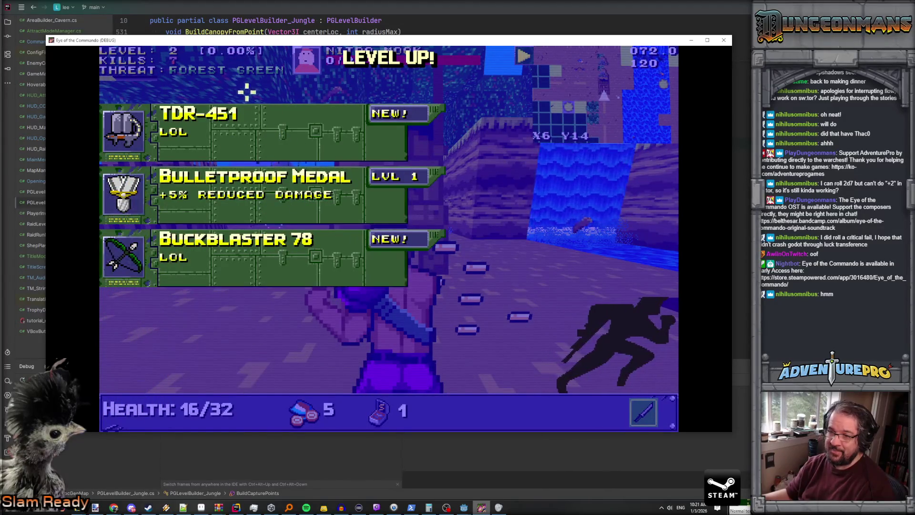
# Take the Bulletproof Medal and advance through the jungle toward the enemy.
pyautogui.click(283, 200)
pyautogui.press('w')
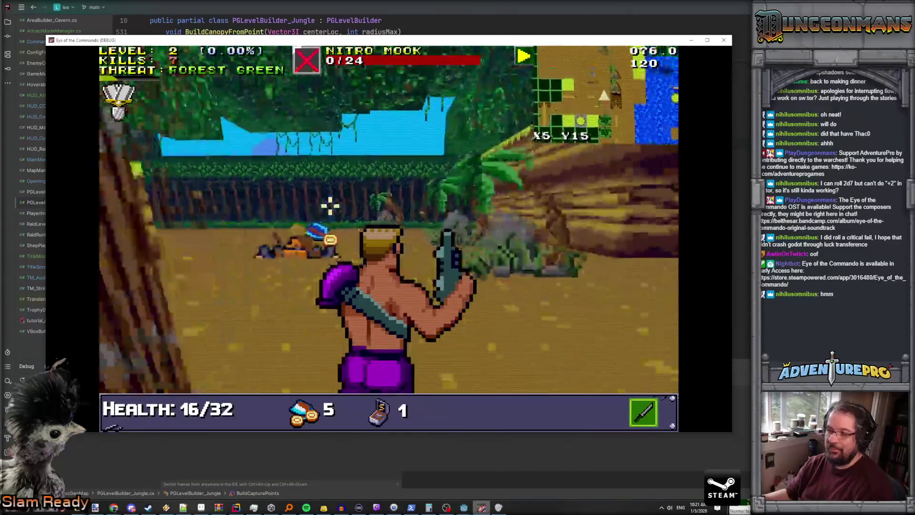
pyautogui.press('w')
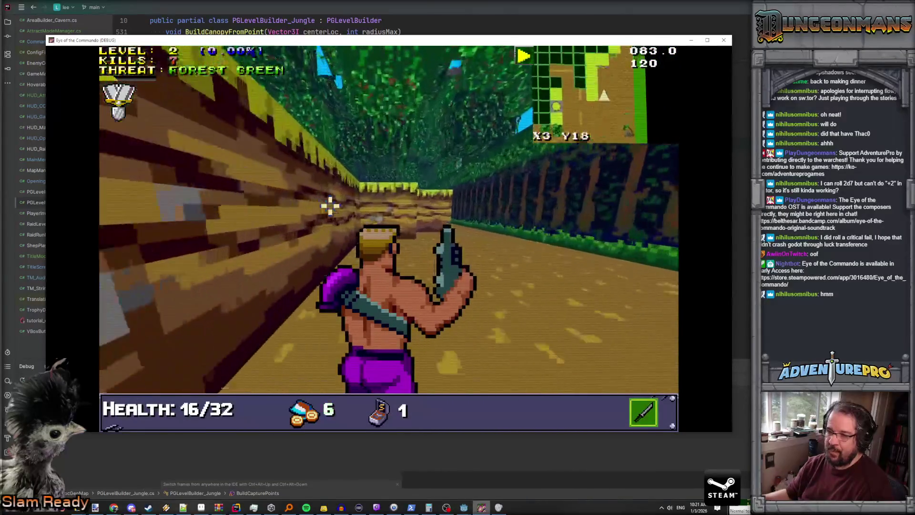
pyautogui.press('w')
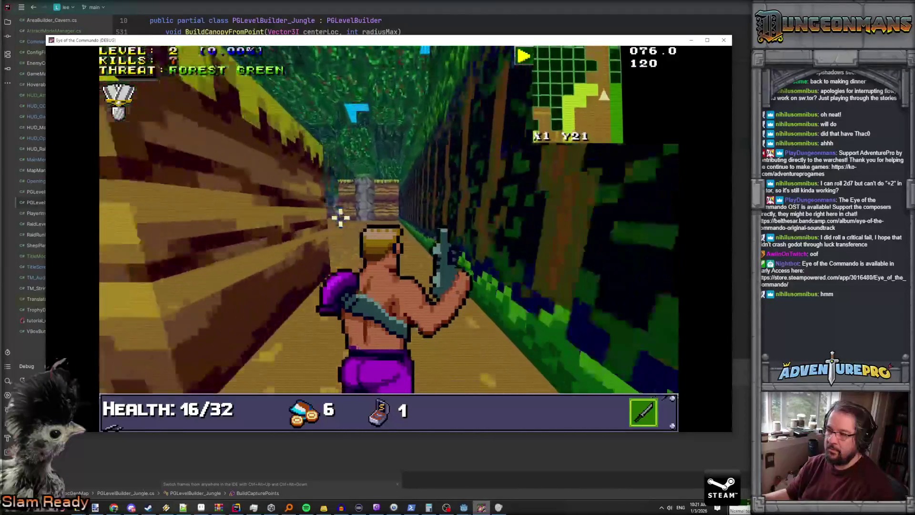
pyautogui.press('w')
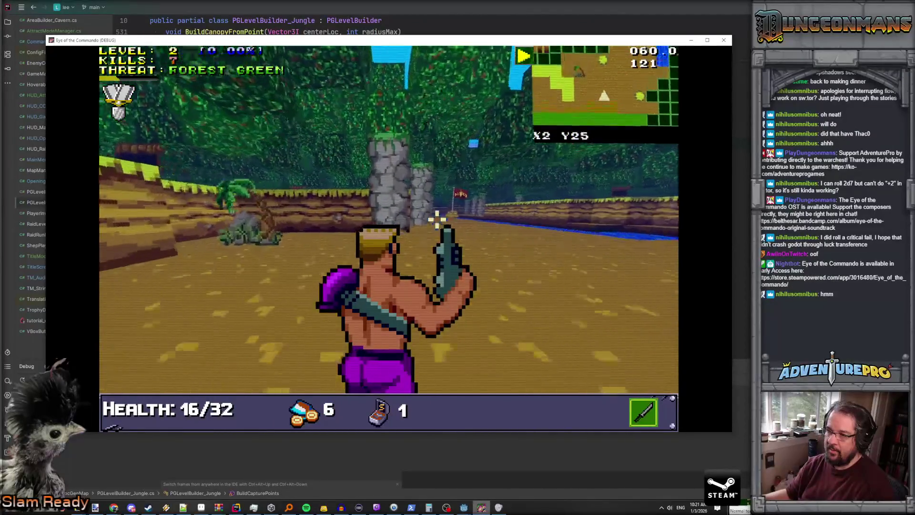
pyautogui.press('w')
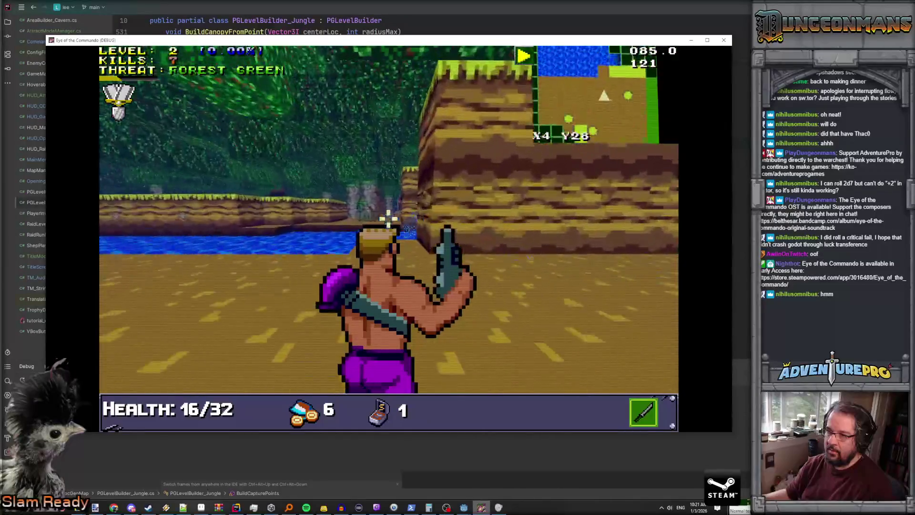
pyautogui.press('w')
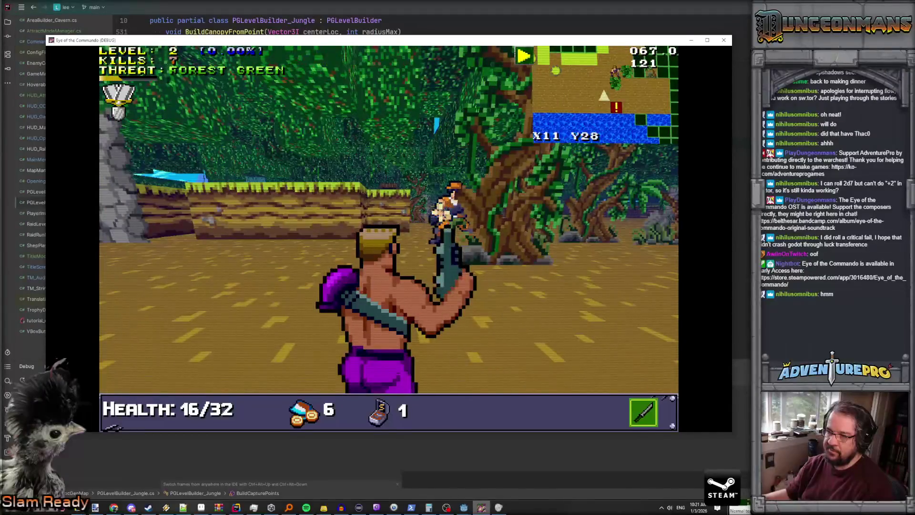
# Clear the tutorial message, attack the Nitro Mook, and head toward the forest.
pyautogui.press('Left')
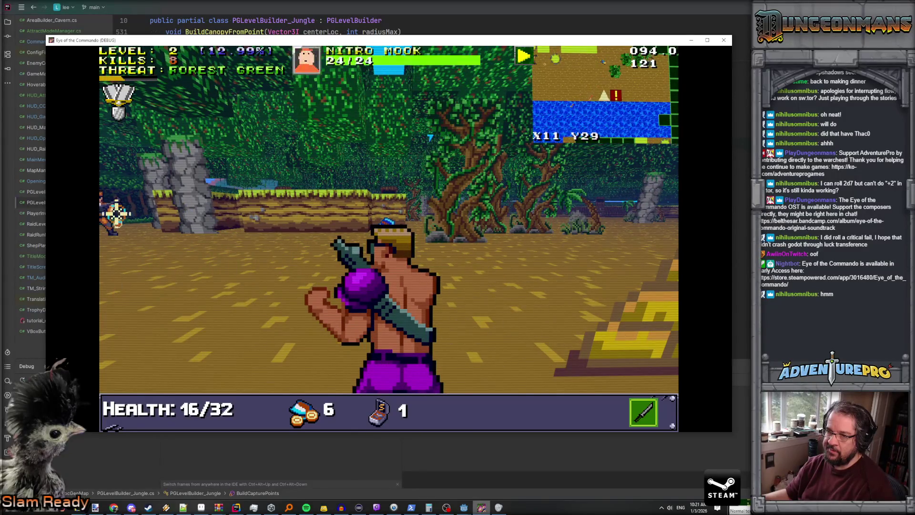
pyautogui.press('Return')
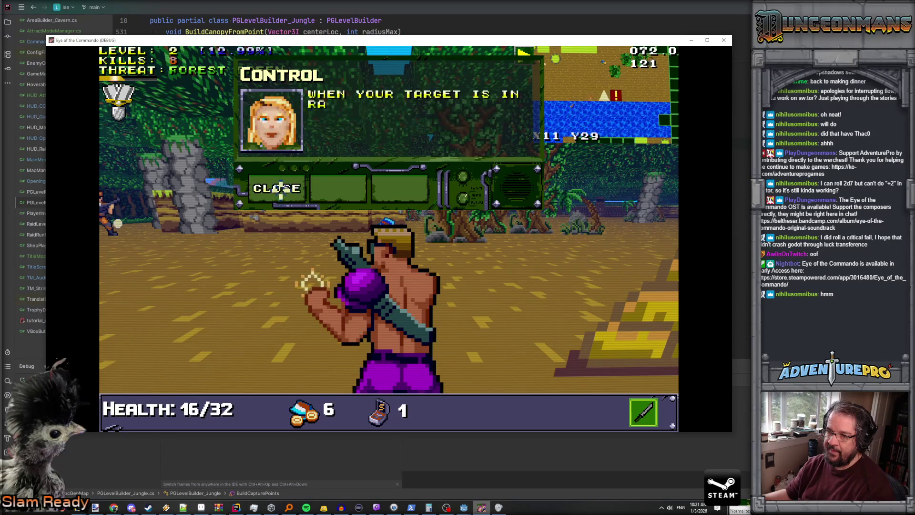
pyautogui.press('Return')
pyautogui.press('space')
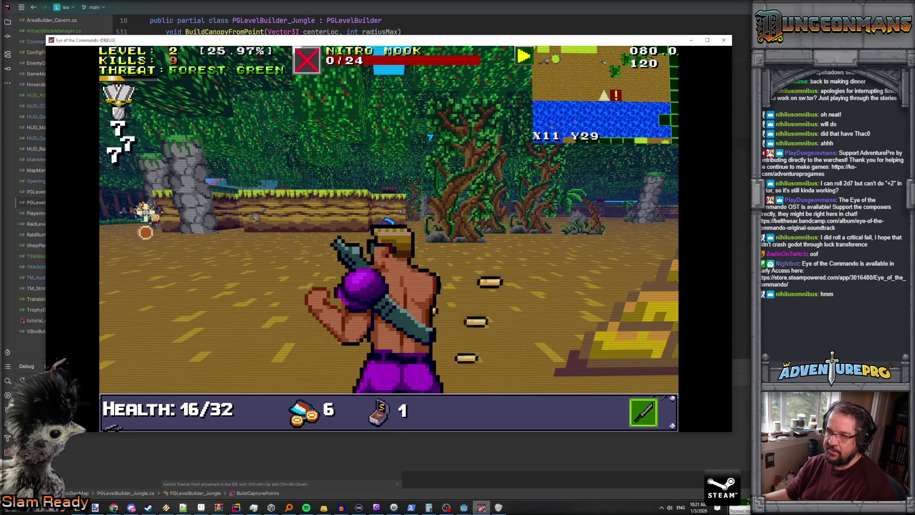
pyautogui.press('Left')
pyautogui.press('Up')
pyautogui.press('Left')
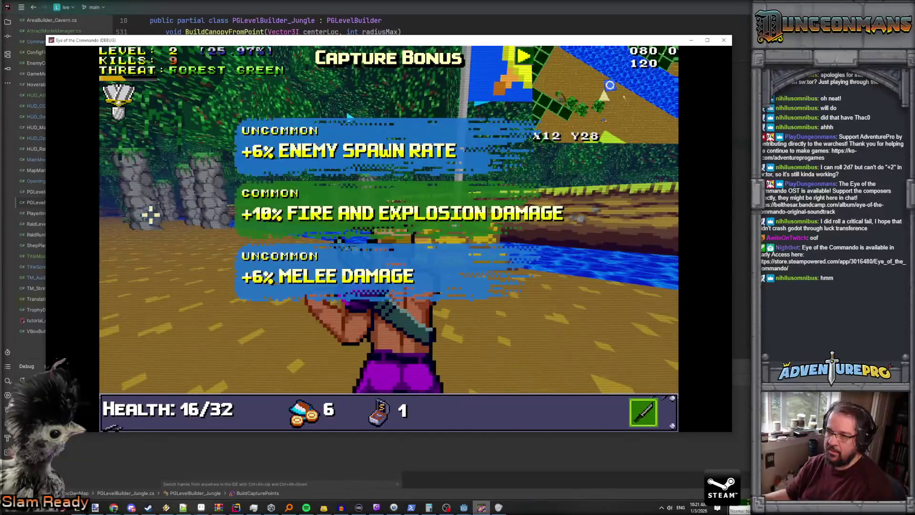
# Pick a Capture Bonus at the flag, check the inventory, then close the game.
pyautogui.click(328, 208)
pyautogui.press('Right')
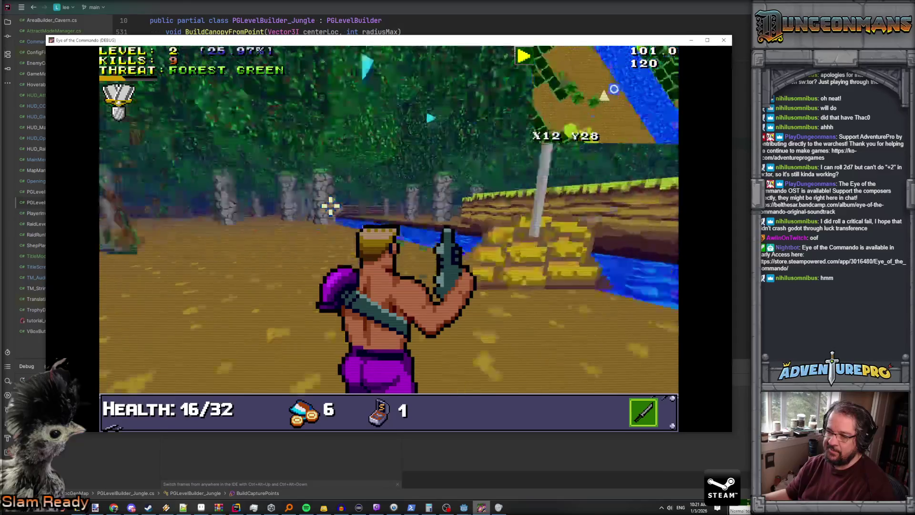
pyautogui.press('Up')
pyautogui.press('Left')
pyautogui.press('Right')
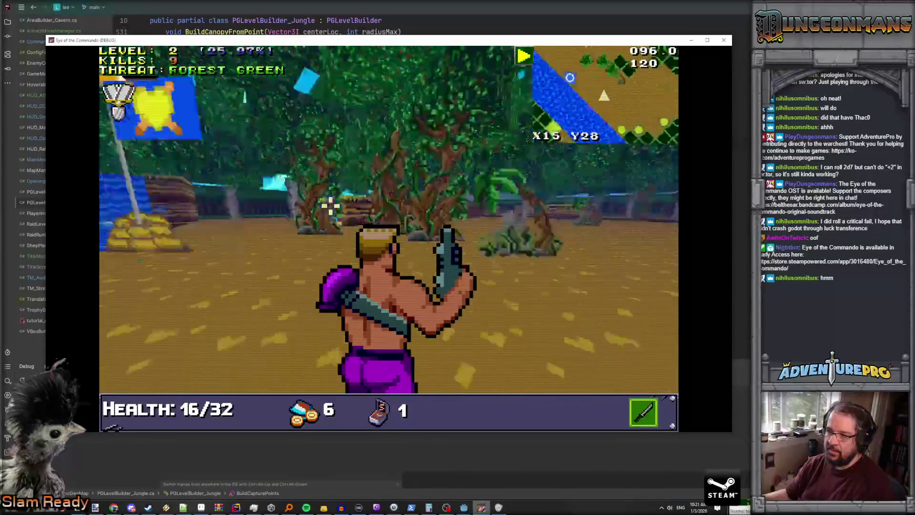
pyautogui.press('Tab')
pyautogui.press('Tab')
pyautogui.press('Left')
pyautogui.press('Up')
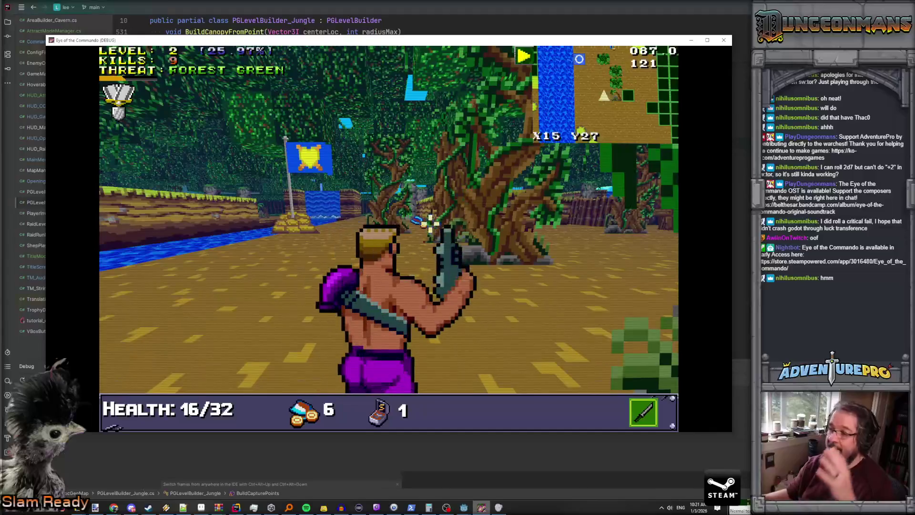
pyautogui.press('Left')
pyautogui.click(723, 40)
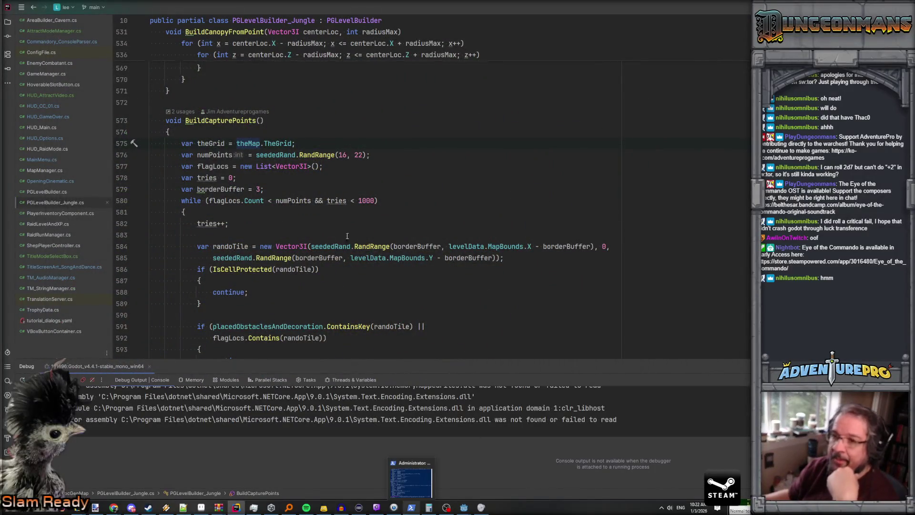
# Open HUD_CC_01.cs and search it for 'focus'.
pyautogui.scroll(10, 326, 217)
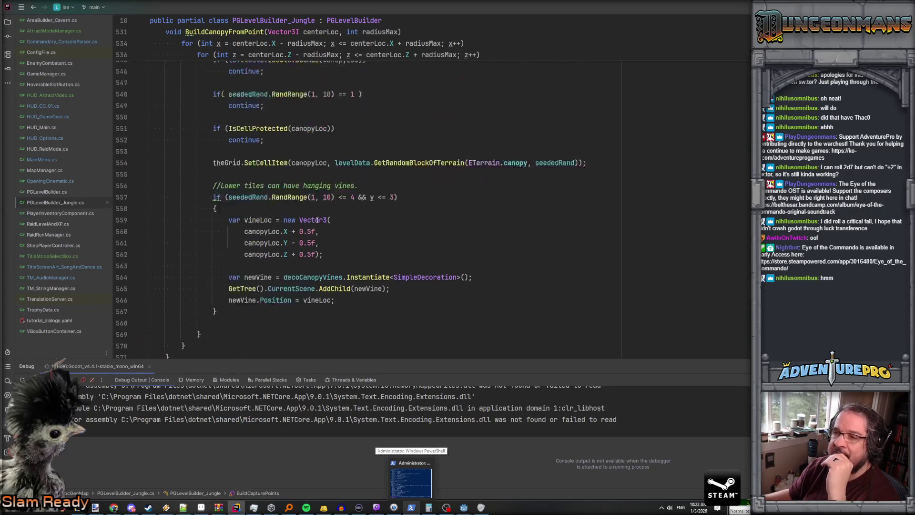
pyautogui.click(443, 189)
pyautogui.hotkey('ctrl', 'f')
pyautogui.write('focus')
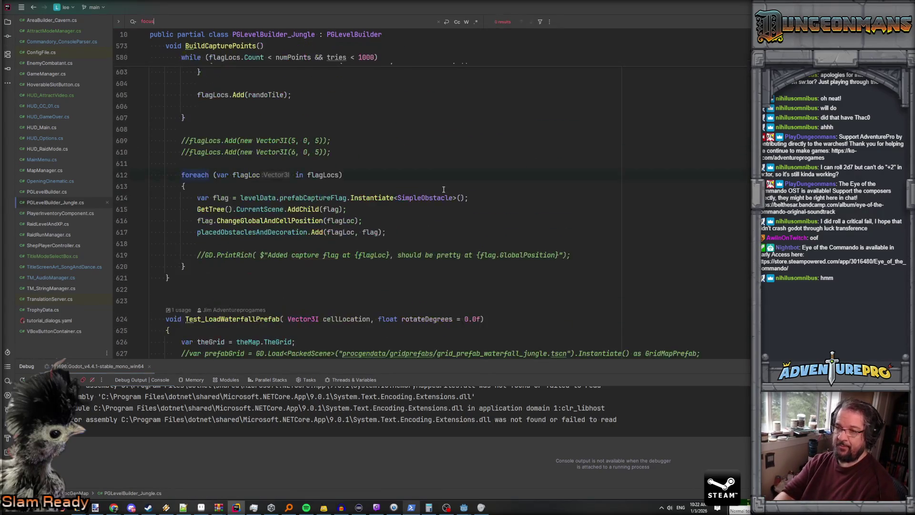
pyautogui.click(39, 106)
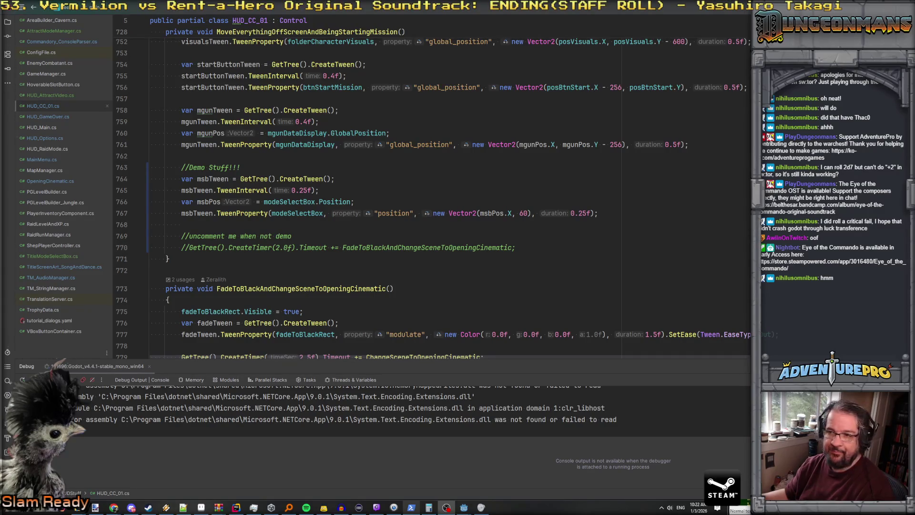
pyautogui.click(372, 178)
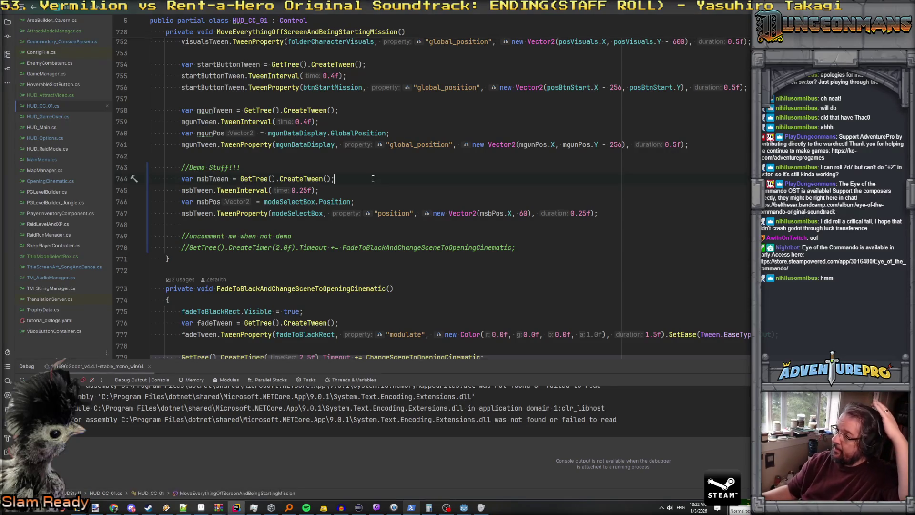
pyautogui.hotkey('ctrl', 'f')
pyautogui.write('focus')
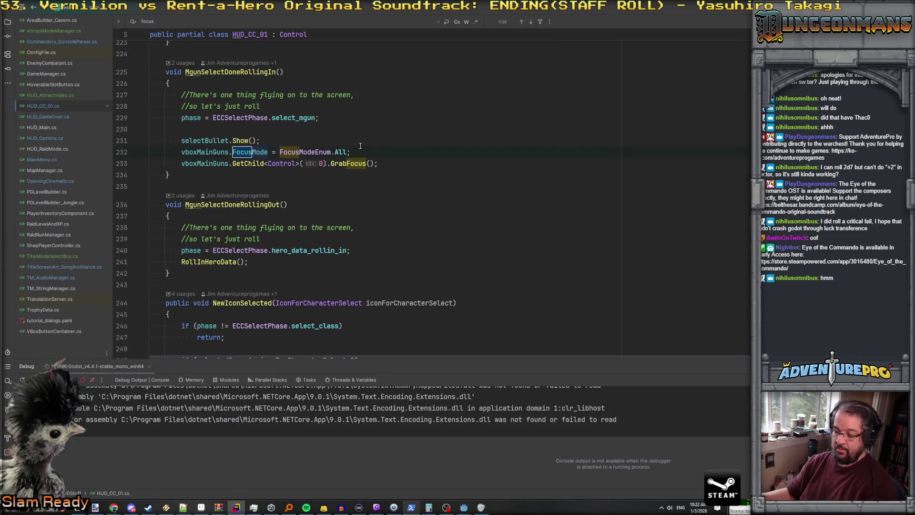
# Narrow the search to 'focusMode' and step through matches to OnClick_StartGame.
pyautogui.press('Return')
pyautogui.press('Return')
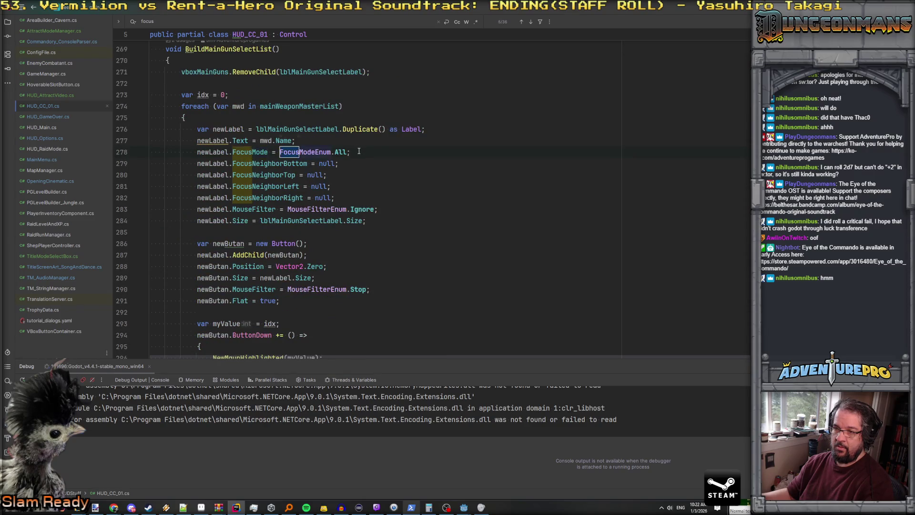
pyautogui.press('Return')
pyautogui.press('Return')
pyautogui.press('Return')
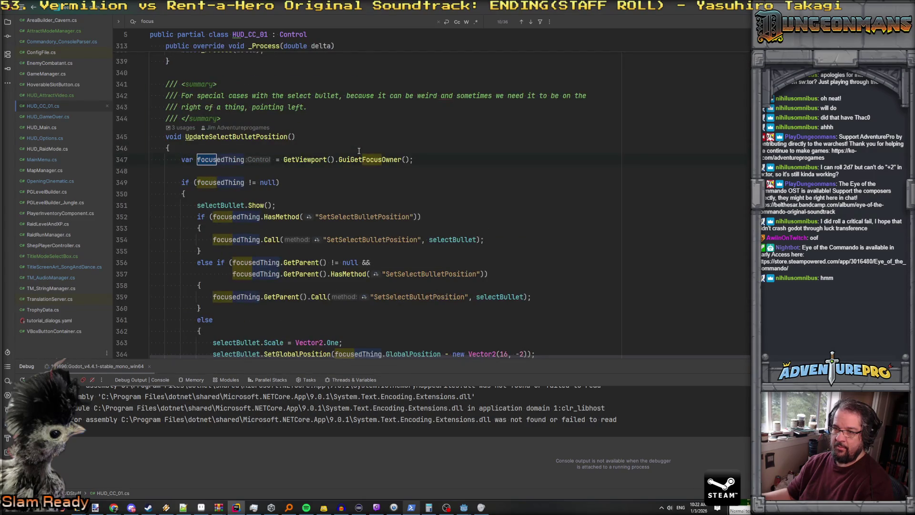
pyautogui.press('Return')
pyautogui.press('Return')
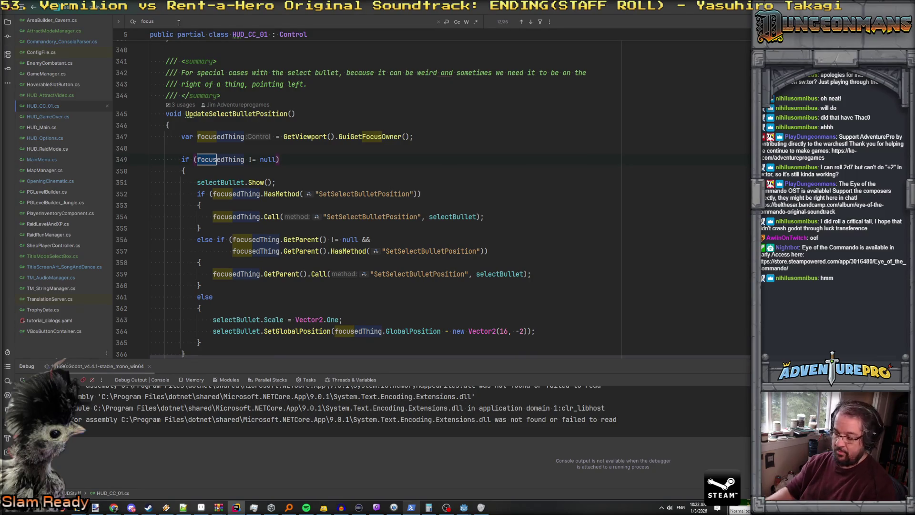
pyautogui.write('Mode')
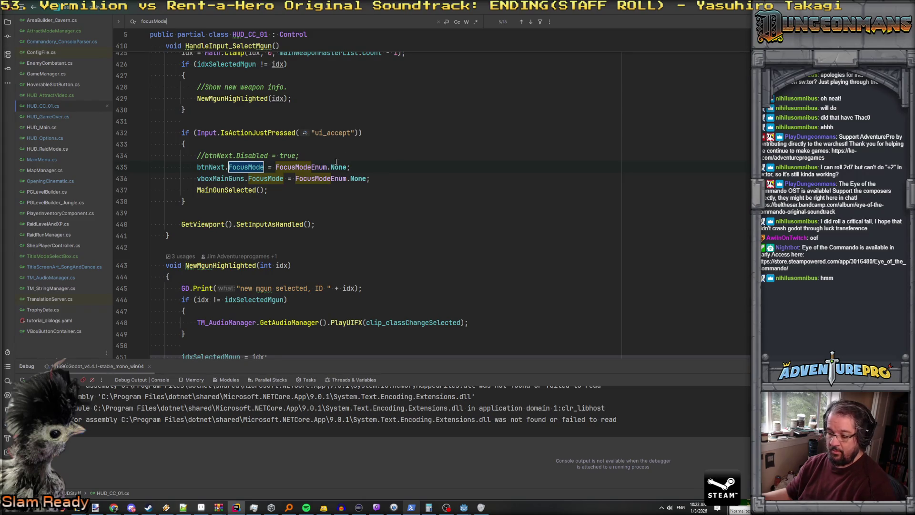
pyautogui.press('Return')
pyautogui.press('Return')
pyautogui.press('Return')
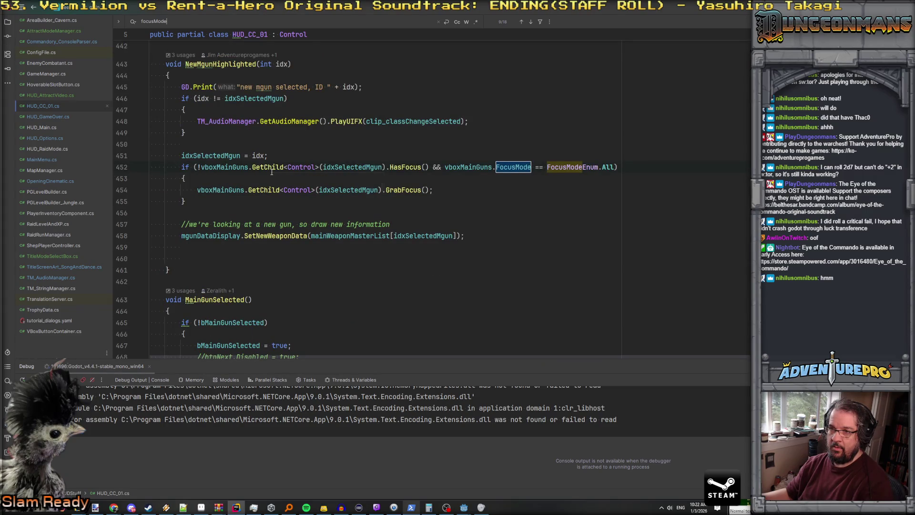
pyautogui.press('Return')
pyautogui.press('Return')
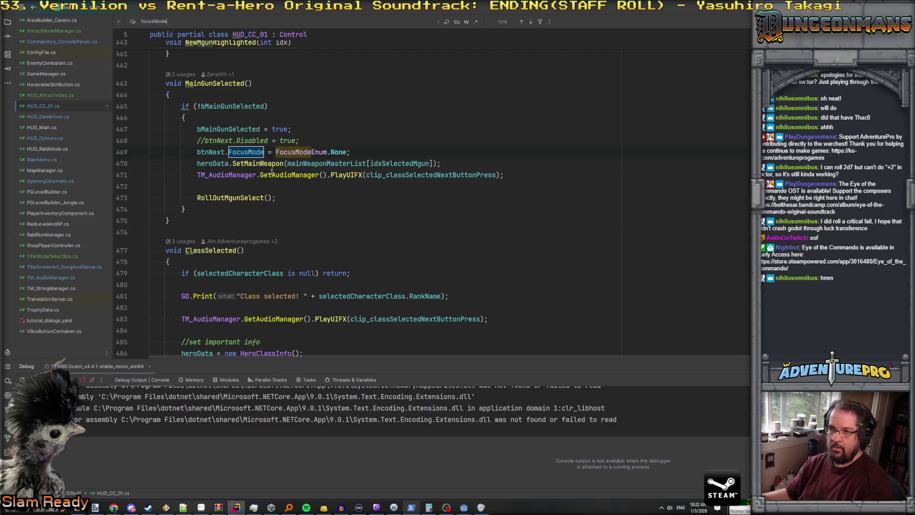
pyautogui.press('Return')
pyautogui.press('Return')
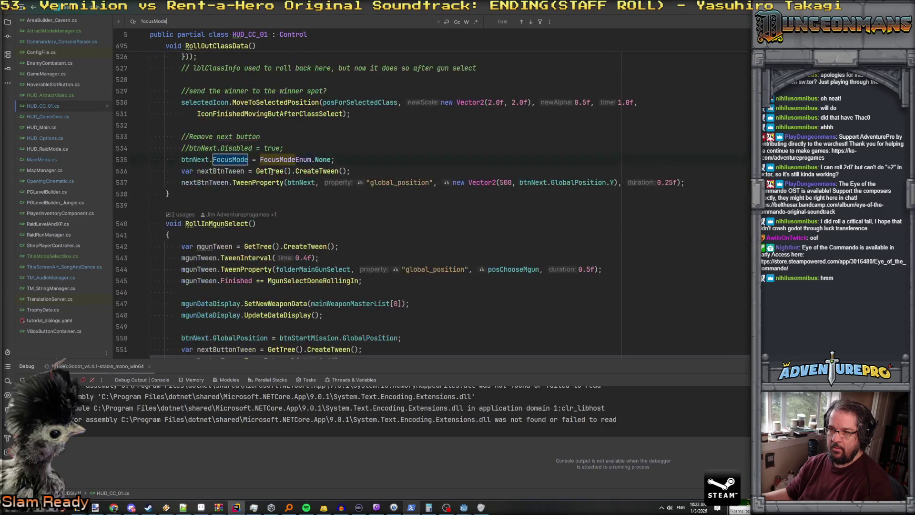
pyautogui.press('Return')
pyautogui.press('Return')
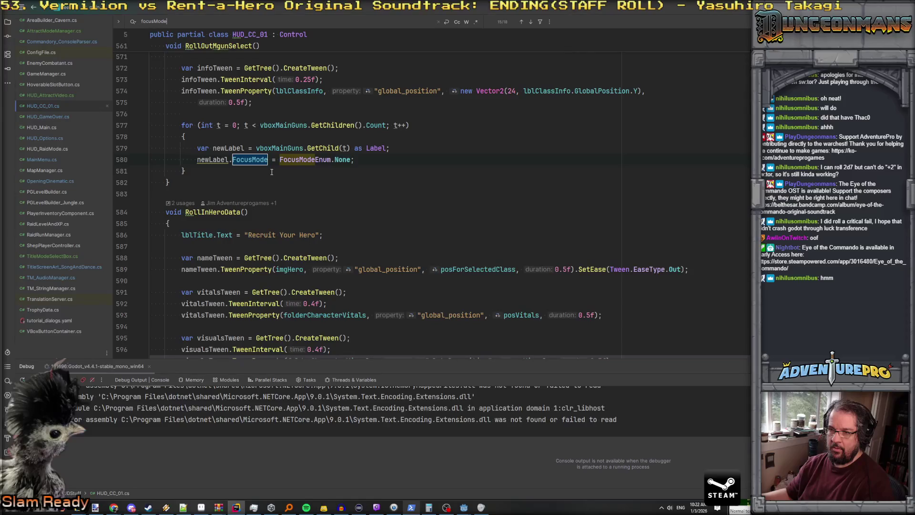
pyautogui.press('Return')
pyautogui.press('Return')
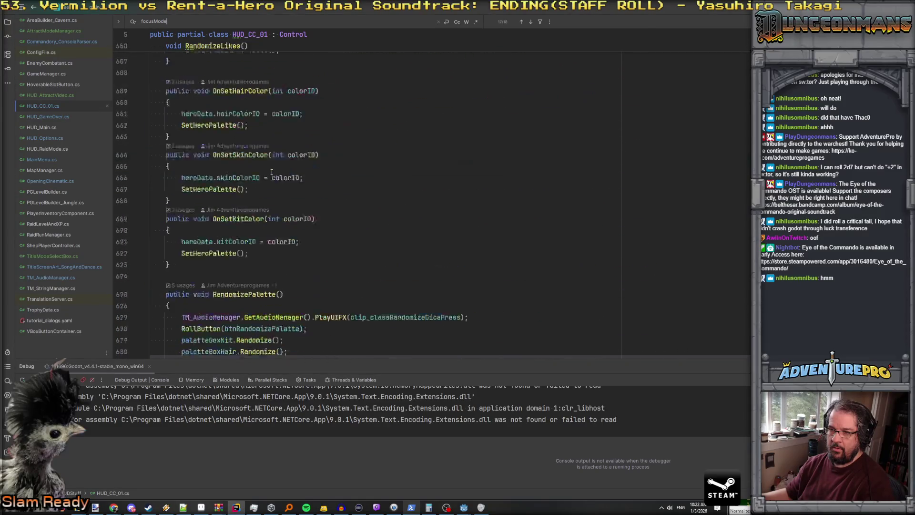
pyautogui.scroll(-1, 272, 171)
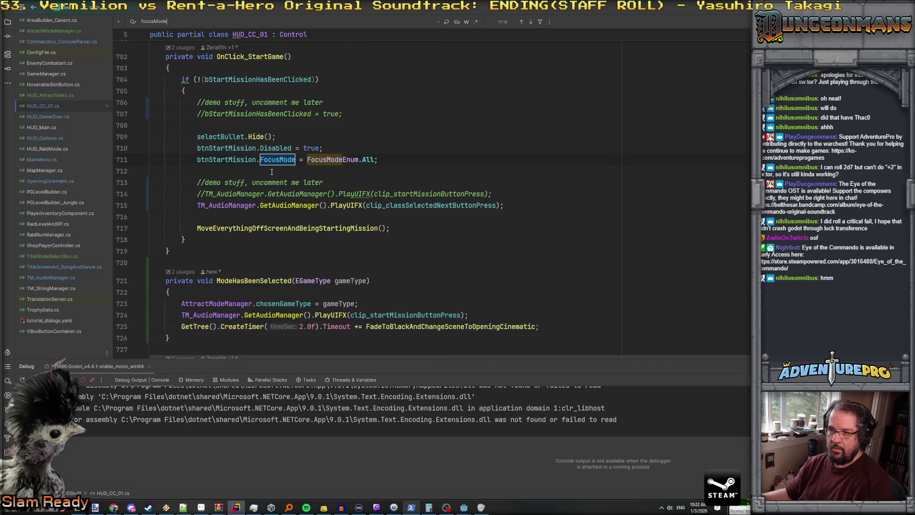
pyautogui.click(277, 161)
# Change FocusModeEnum.All to FocusModeEnum.None on line 711.
pyautogui.click(276, 148)
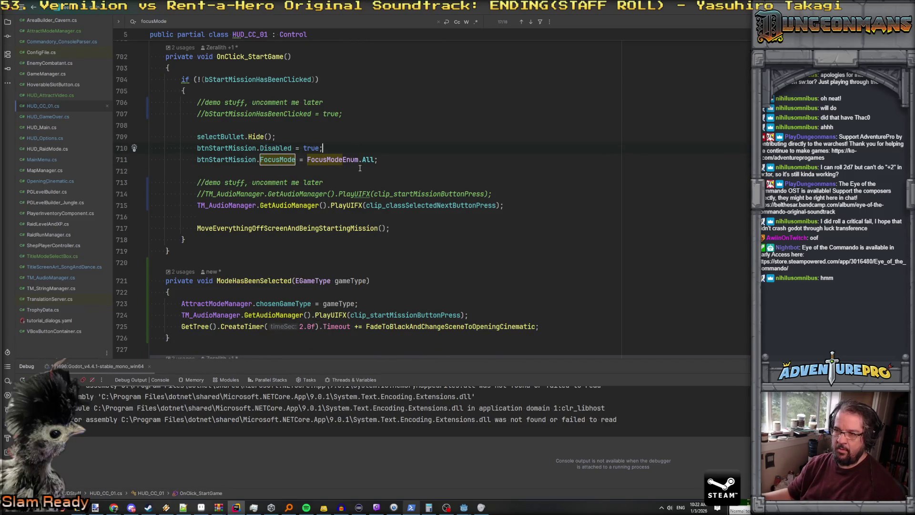
pyautogui.moveTo(369, 158)
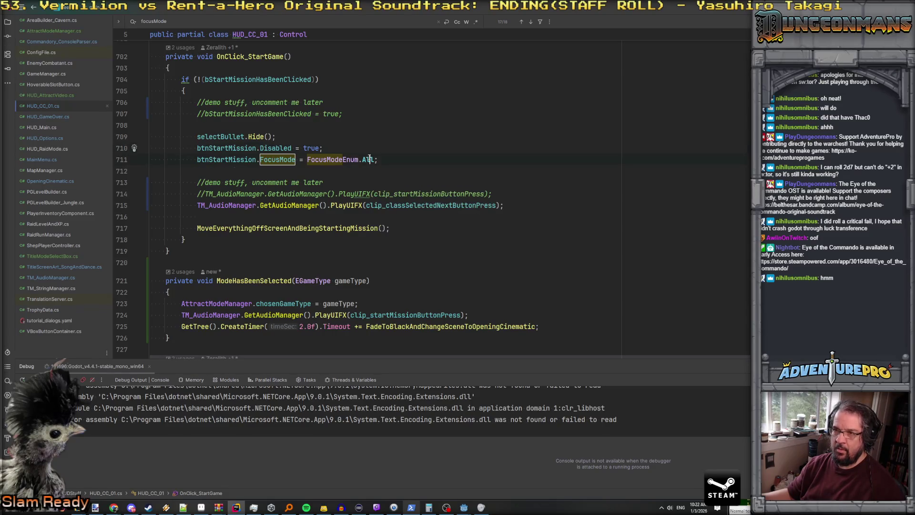
pyautogui.scroll(2, 257, 127)
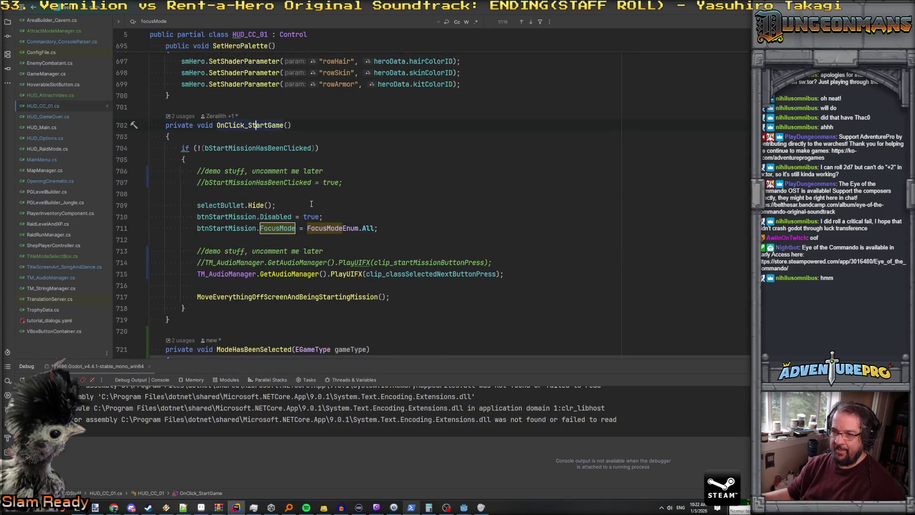
pyautogui.scroll(-1, 311, 204)
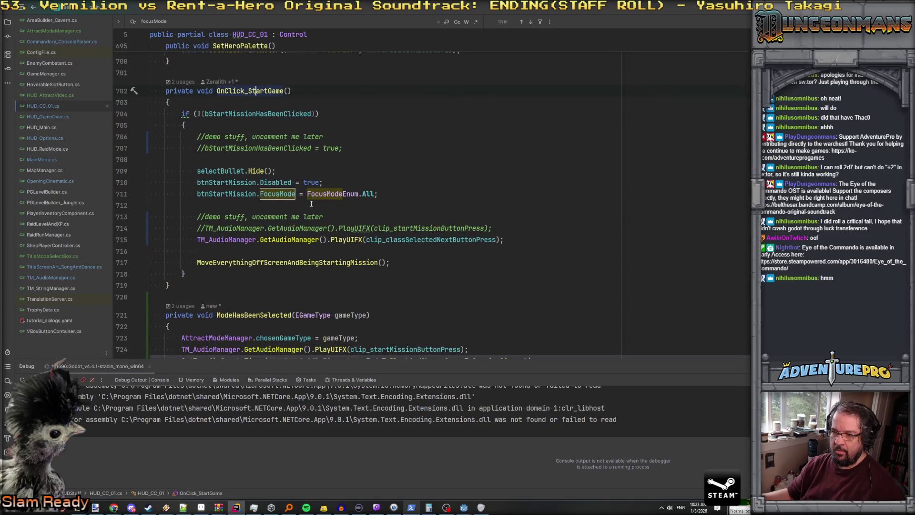
pyautogui.click(375, 194)
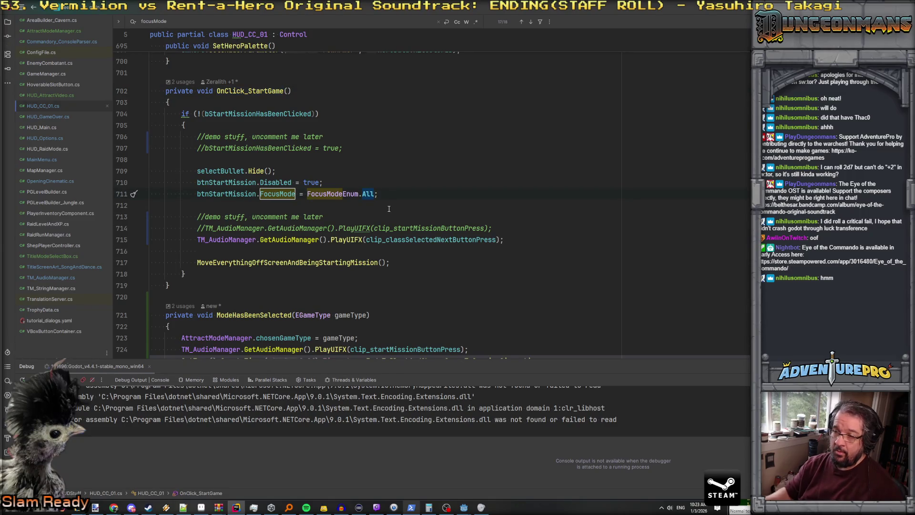
pyautogui.write('None')
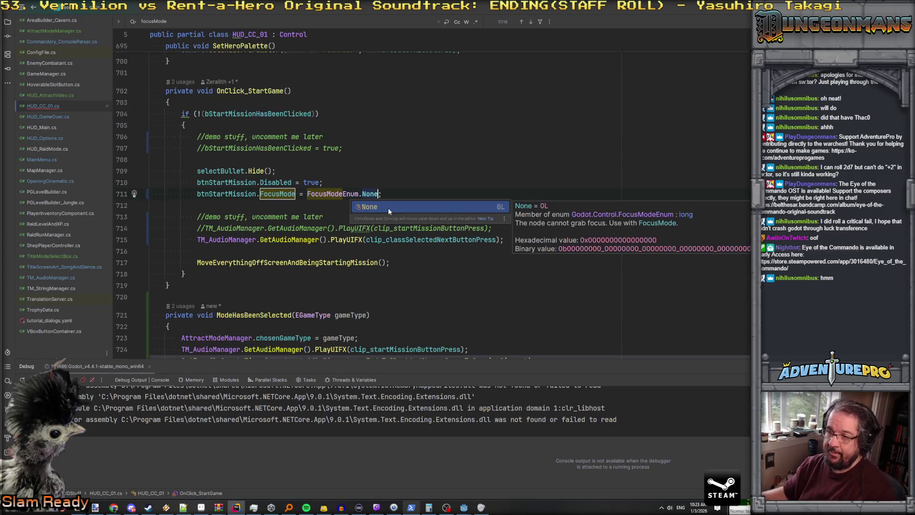
pyautogui.click(378, 171)
pyautogui.scroll(-2, 378, 175)
pyautogui.click(369, 125)
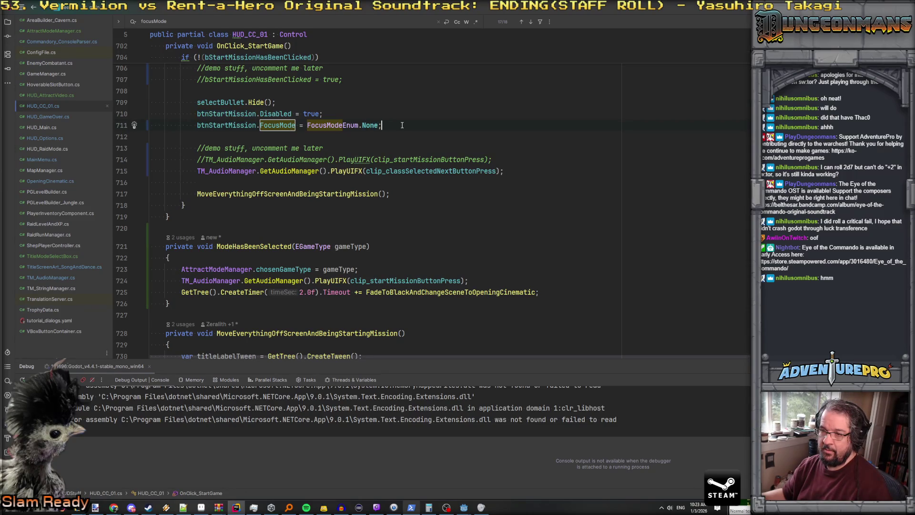
# Scroll back up to RollOutClassData's tween callback.
pyautogui.scroll(-3, 402, 124)
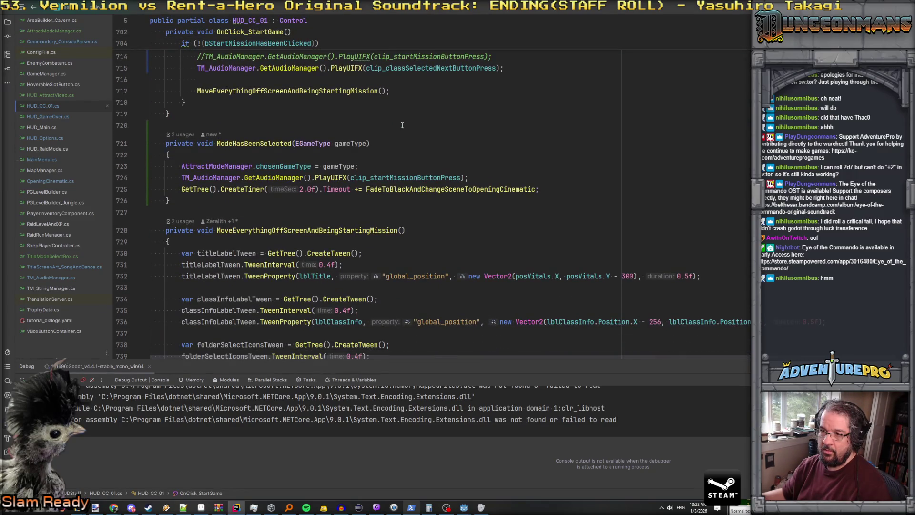
pyautogui.scroll(-4, 402, 125)
pyautogui.scroll(14, 401, 125)
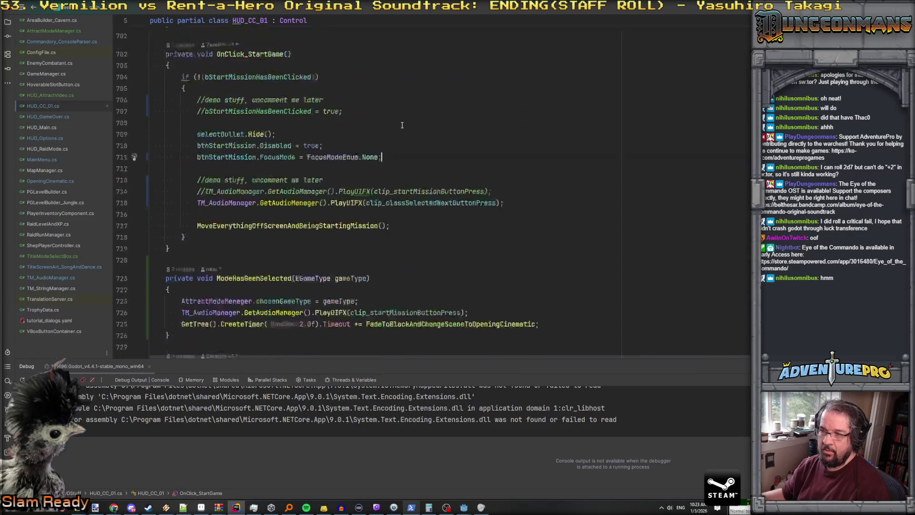
pyautogui.scroll(13, 401, 125)
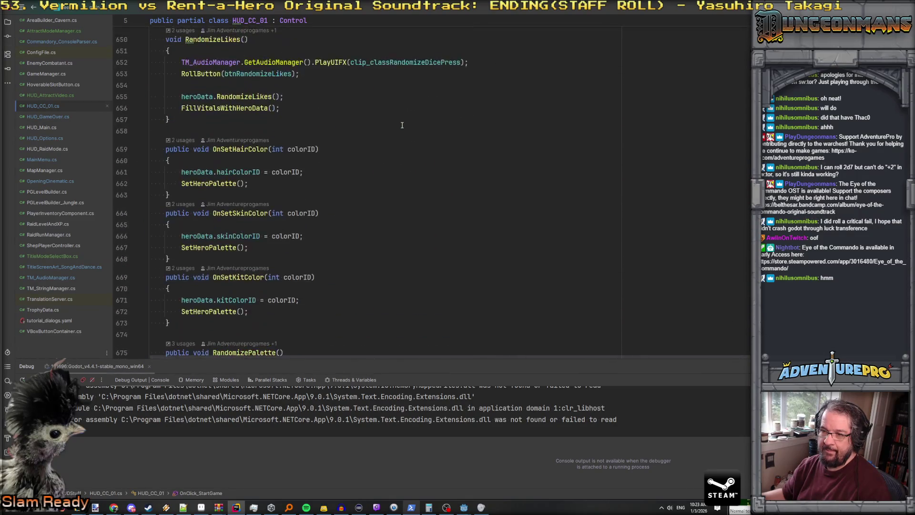
pyautogui.scroll(18, 402, 125)
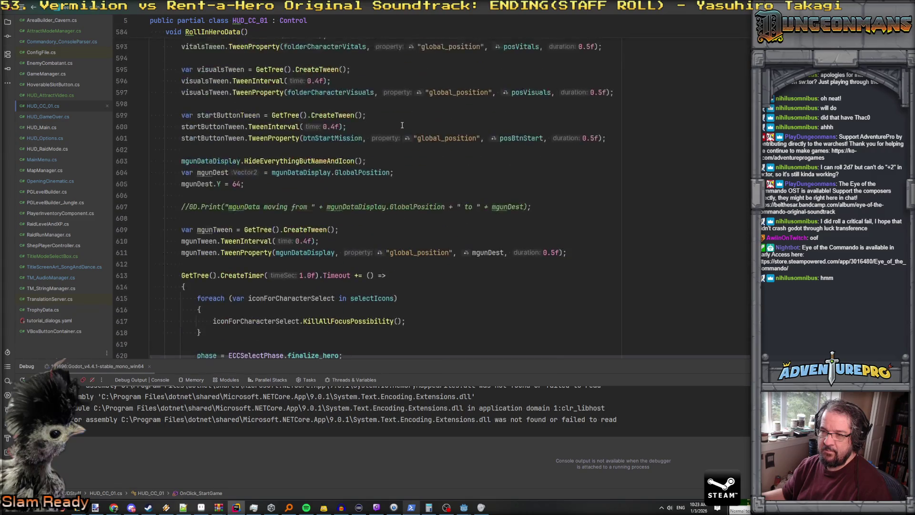
pyautogui.scroll(15, 402, 125)
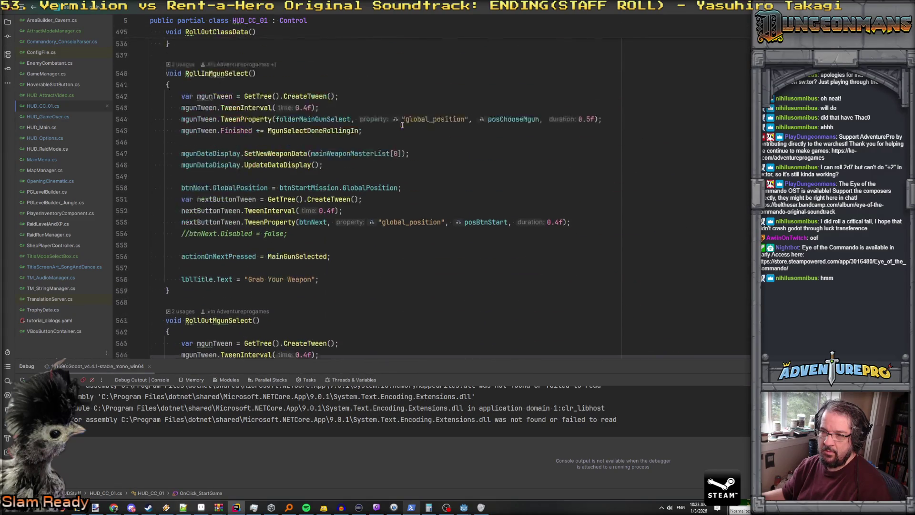
pyautogui.scroll(5, 402, 125)
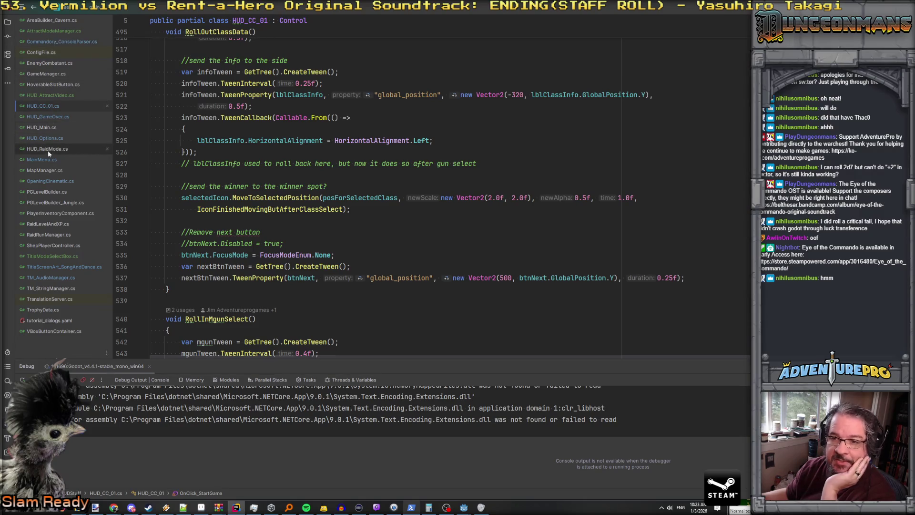
pyautogui.click(299, 156)
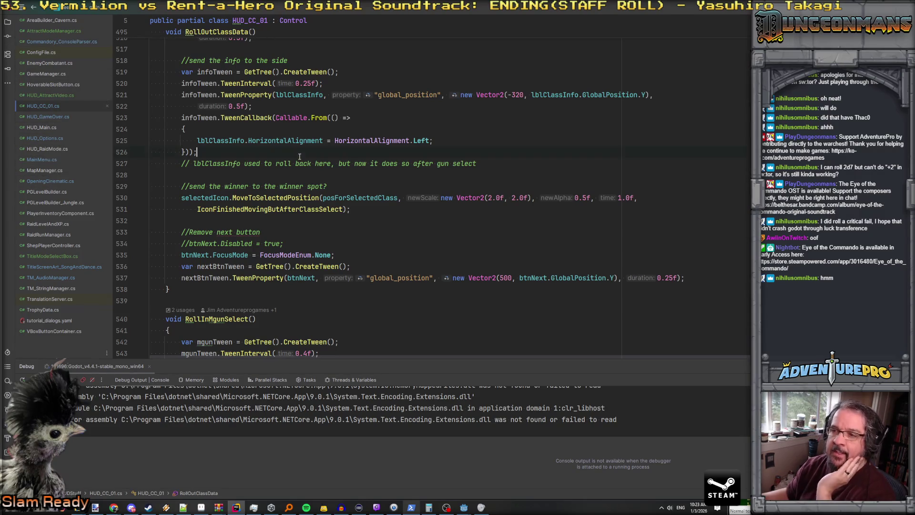
# Search for 'process' and select select_mode on line 329 inside _Process.
pyautogui.hotkey('ctrl', 'f')
pyautogui.write('process')
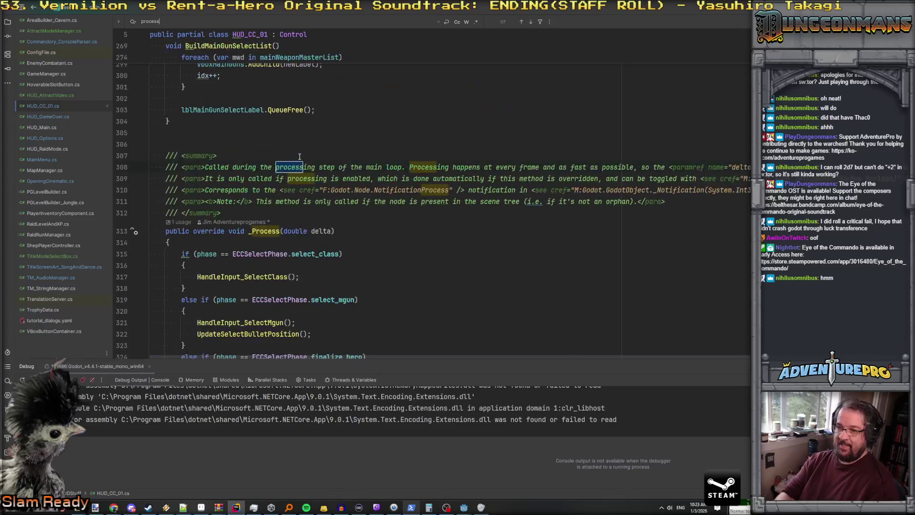
pyautogui.scroll(-8, 271, 211)
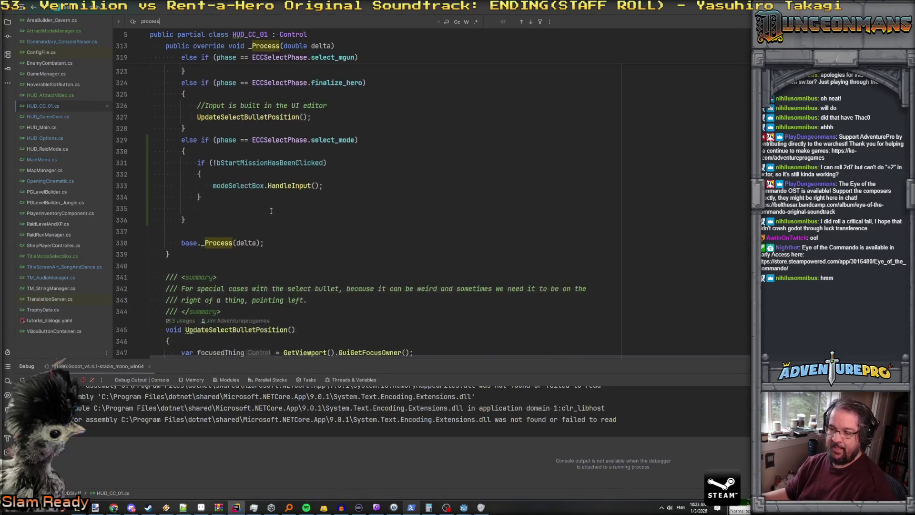
pyautogui.scroll(3, 270, 210)
pyautogui.scroll(-6, 264, 259)
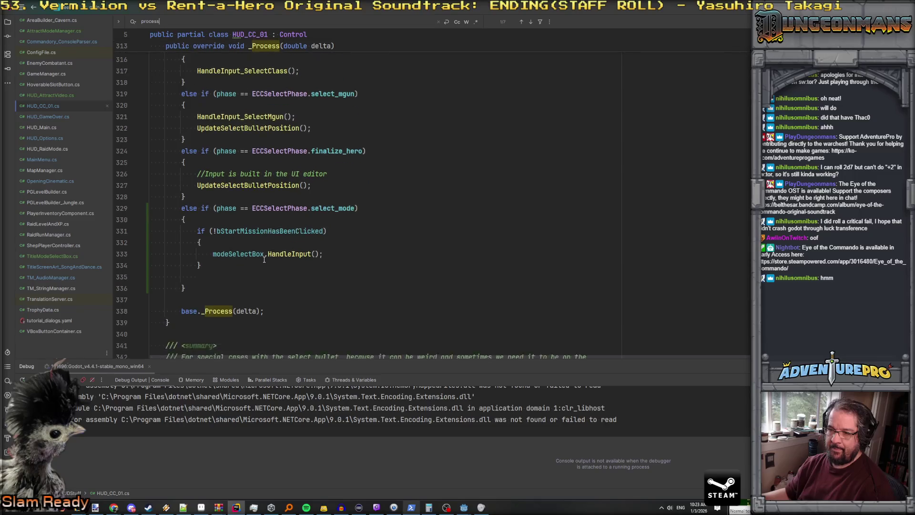
pyautogui.scroll(4, 264, 259)
pyautogui.scroll(-3, 264, 259)
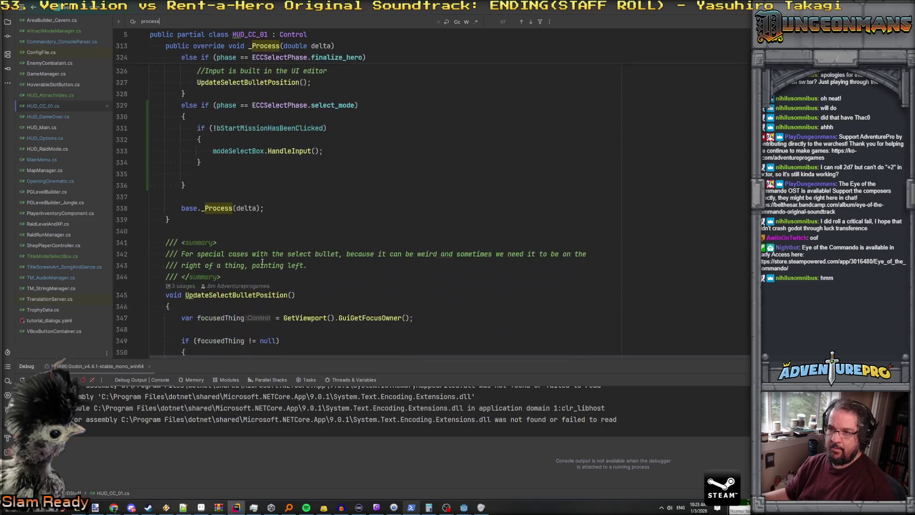
pyautogui.scroll(3, 265, 187)
pyautogui.doubleClick(331, 208)
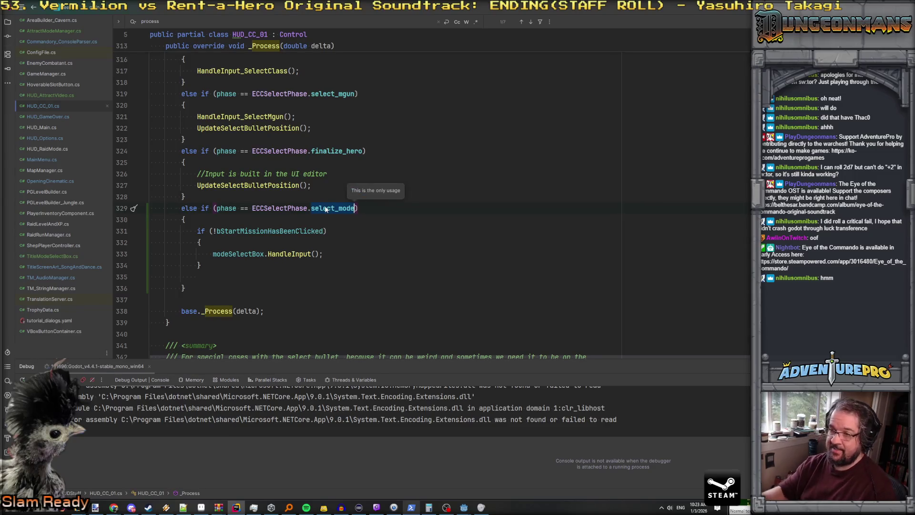
pyautogui.press('Escape')
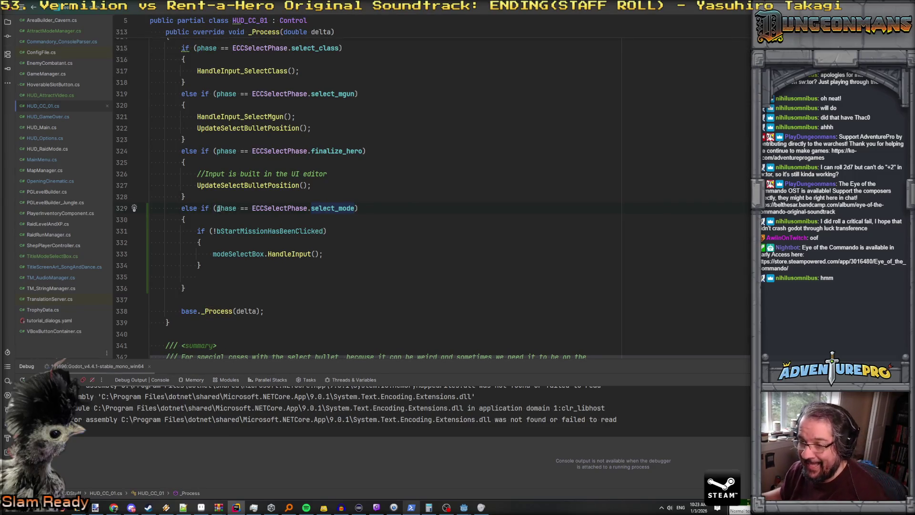
# Reselect select_mode and start a new file search for 'demos'.
pyautogui.moveTo(215, 208); pyautogui.dragTo(358, 208)
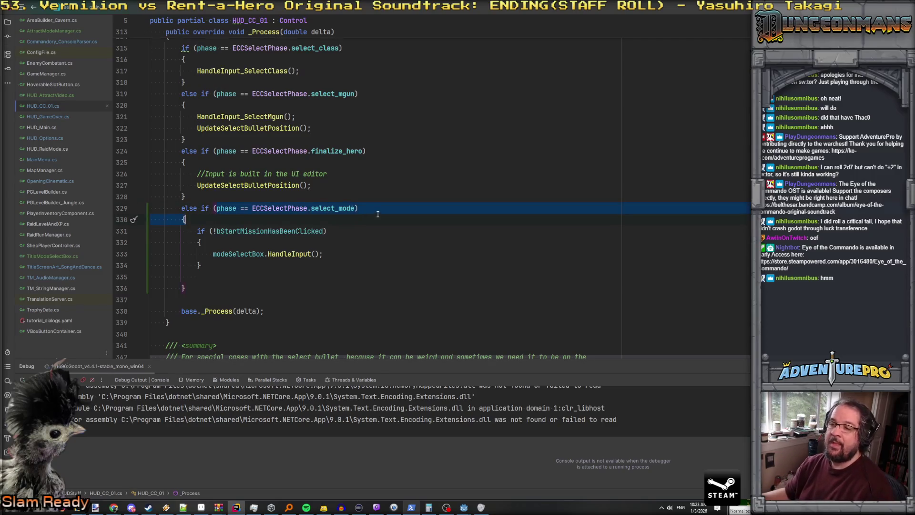
pyautogui.doubleClick(348, 210)
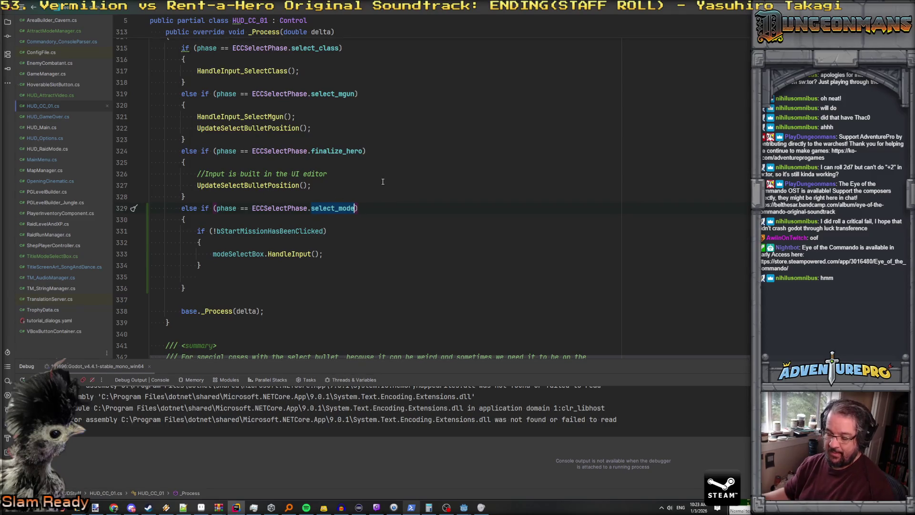
pyautogui.hotkey('ctrl', 'f')
pyautogui.write('demos')
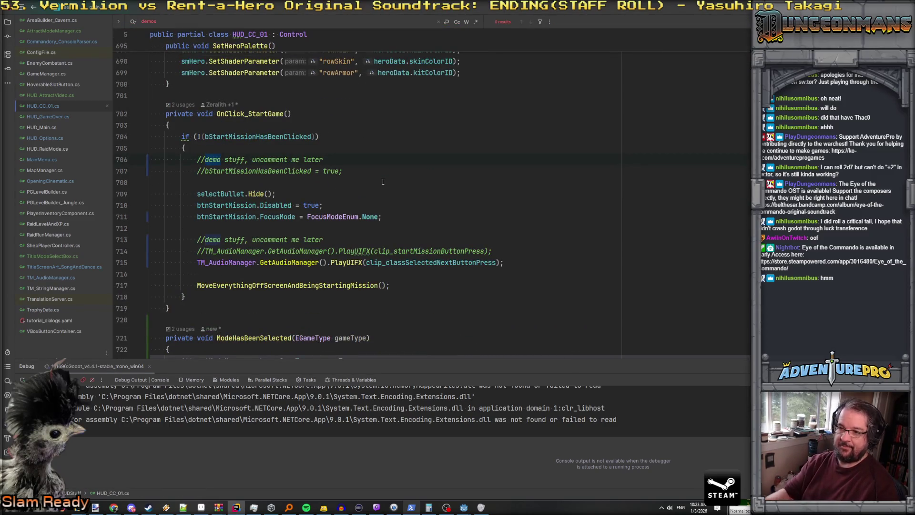
# Open a new line after the off-screen call in OnClick_StartGame, discarding the mistyped select_mode text.
pyautogui.click(387, 275)
pyautogui.press('Return')
pyautogui.write('select_mode')
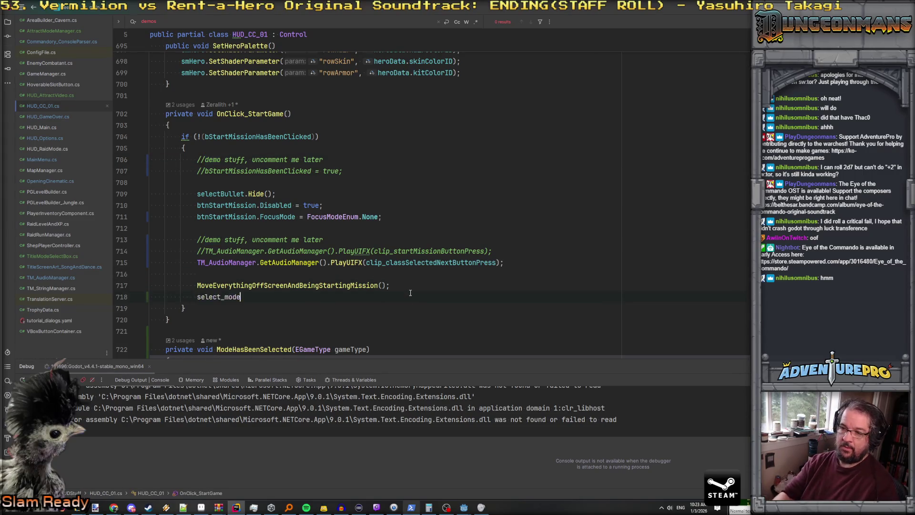
pyautogui.hotkey('ctrl', 'BackSpace')
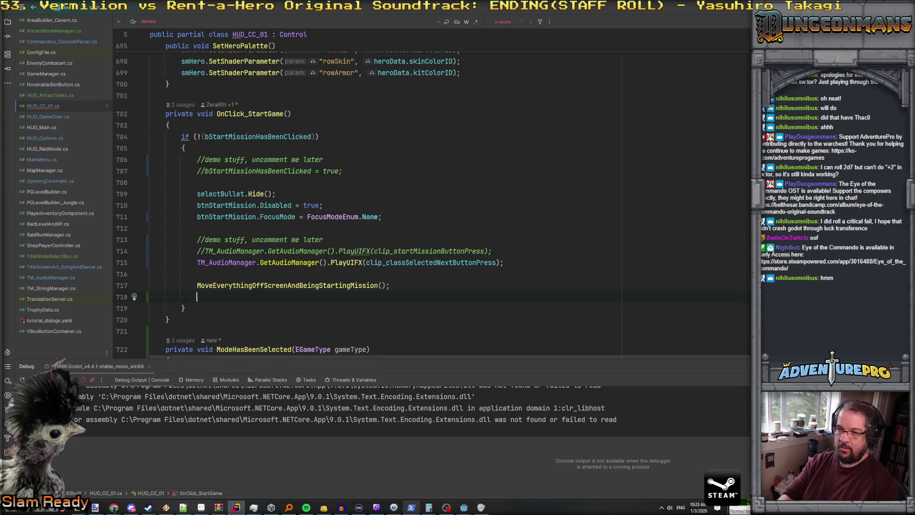
pyautogui.write('mod')
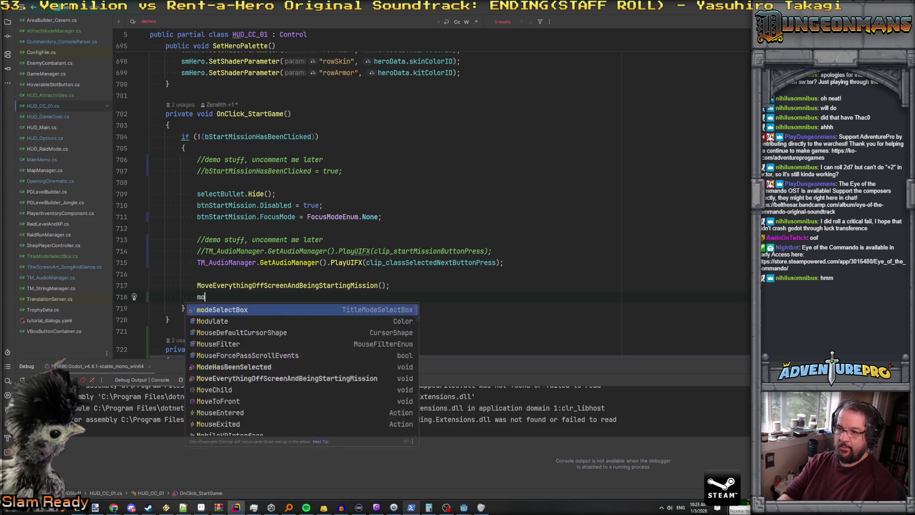
pyautogui.press('BackSpace')
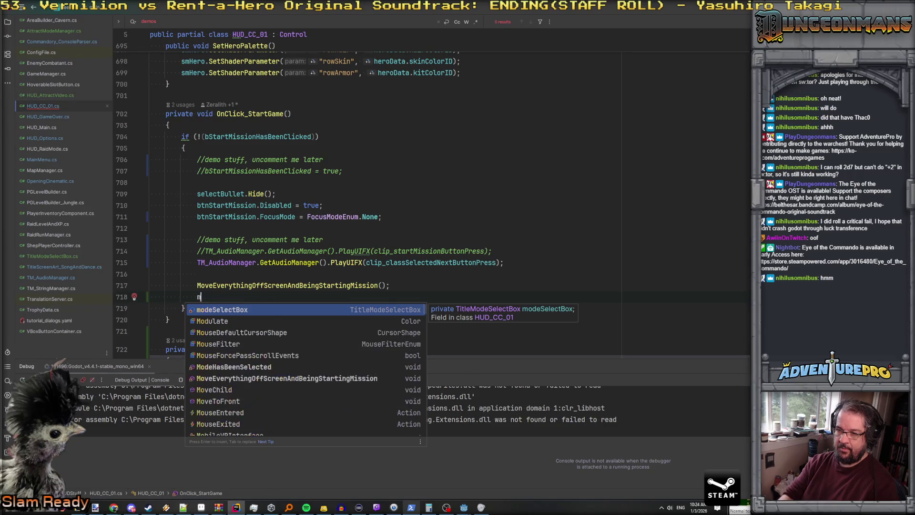
pyautogui.press('BackSpace')
pyautogui.press('BackSpace')
pyautogui.press('Up')
pyautogui.press('Up')
# Inspect the MoveEverythingOffScreenAndBeingStartingMission code, then return to OnClick_StartGame in HUD_CC_01.cs.
pyautogui.hotkey('alt', 'Up')
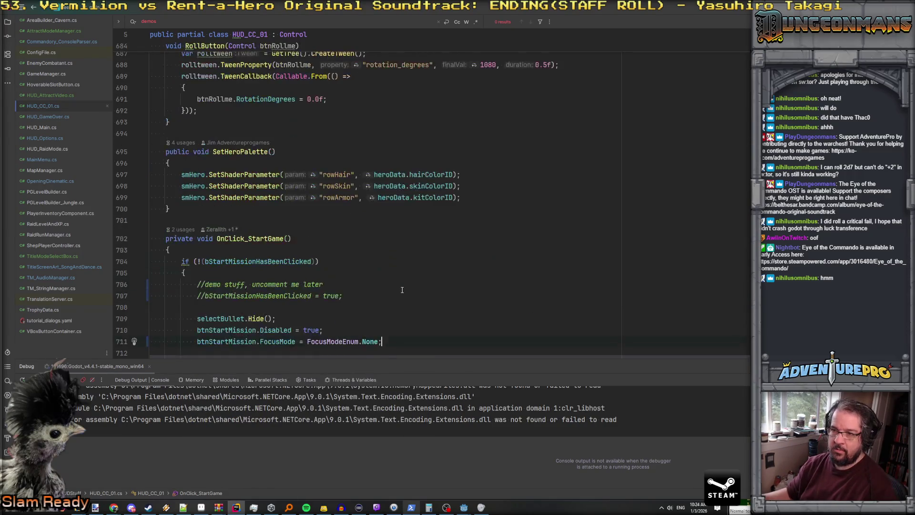
pyautogui.hotkey('ctrl', 'b')
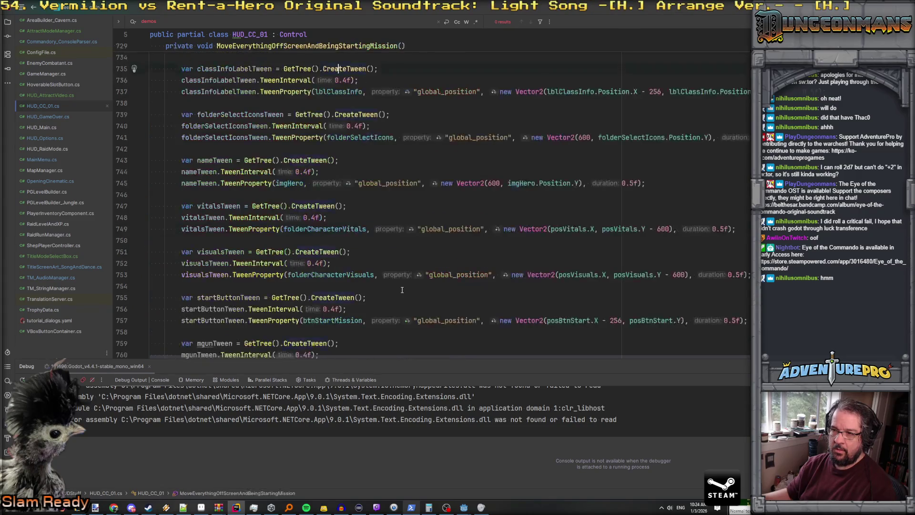
pyautogui.hotkey('ctrl', 'Tab')
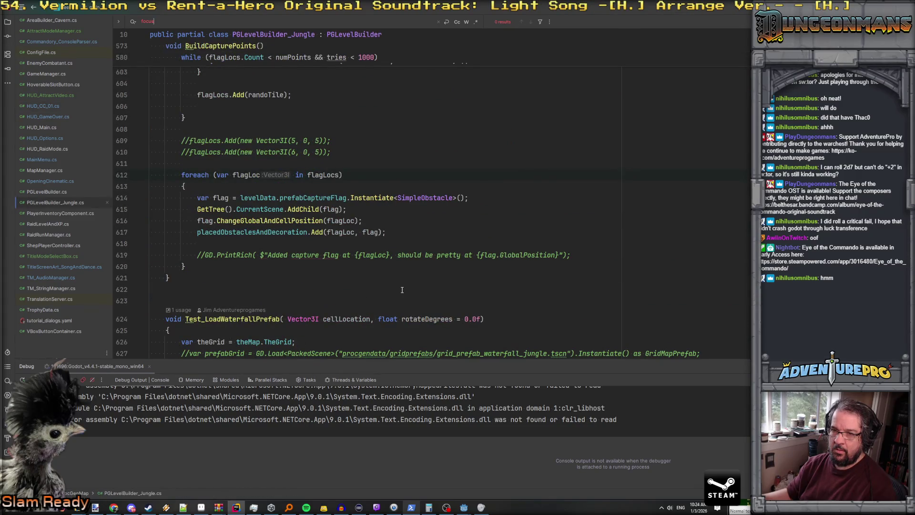
pyautogui.hotkey('ctrl', 'Tab')
# Write 'phase = ECCSelectPhase.select_mode;' on the new line, picking the enum value from autocomplete.
pyautogui.click(326, 273)
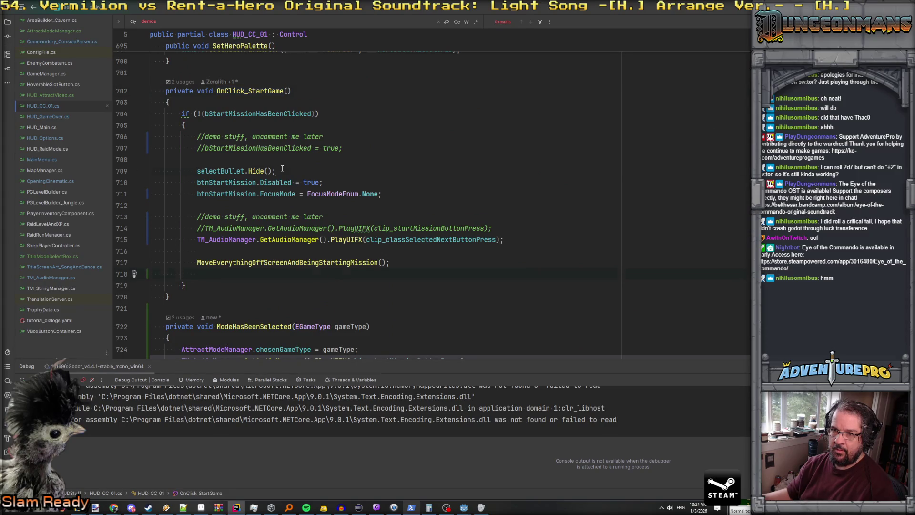
pyautogui.hotkey('ctrl', 'f')
pyautogui.write('_Proces')
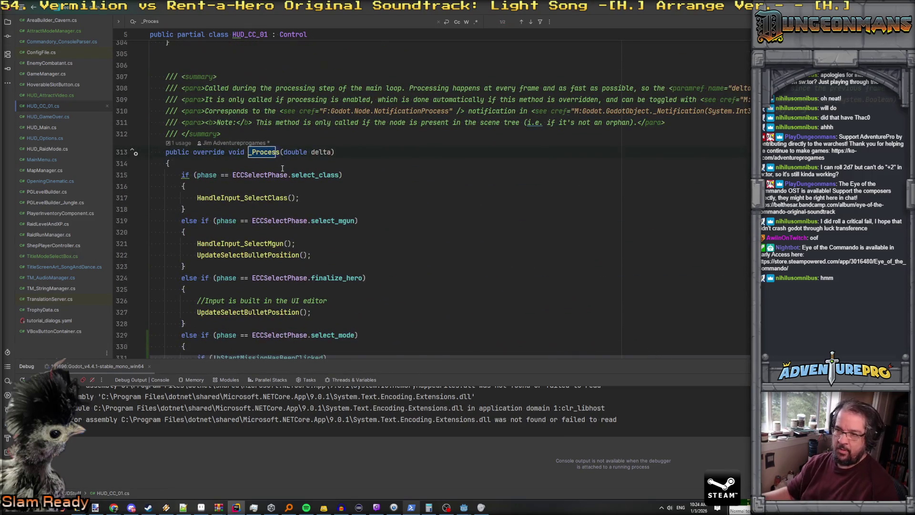
pyautogui.press('Escape')
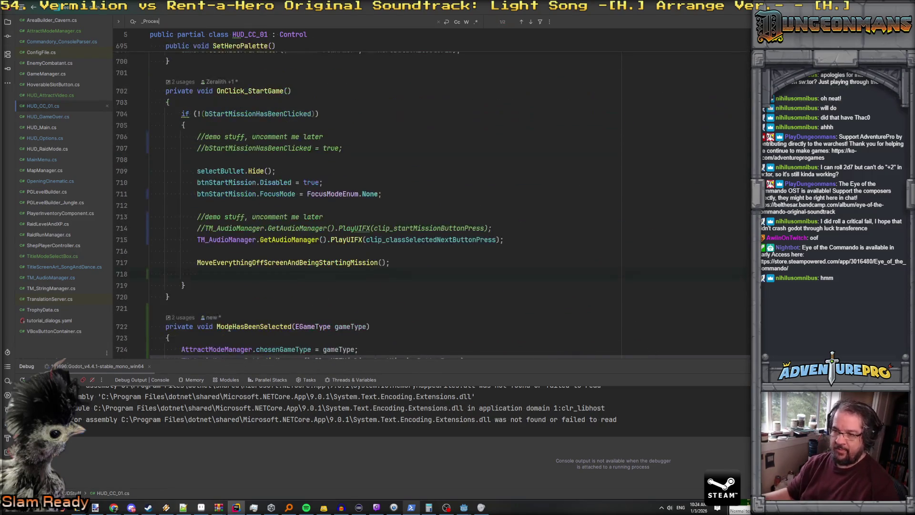
pyautogui.write('phase =')
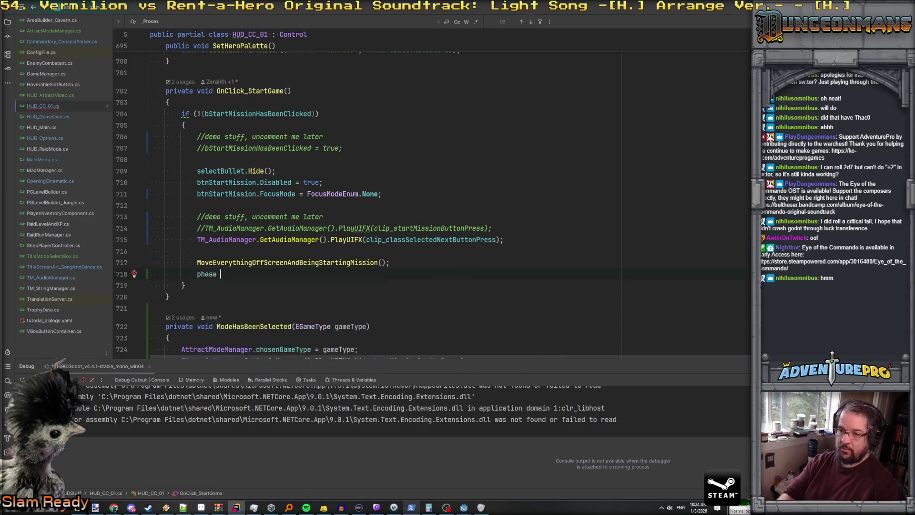
pyautogui.press('Down')
pyautogui.press('Down')
pyautogui.press('Down')
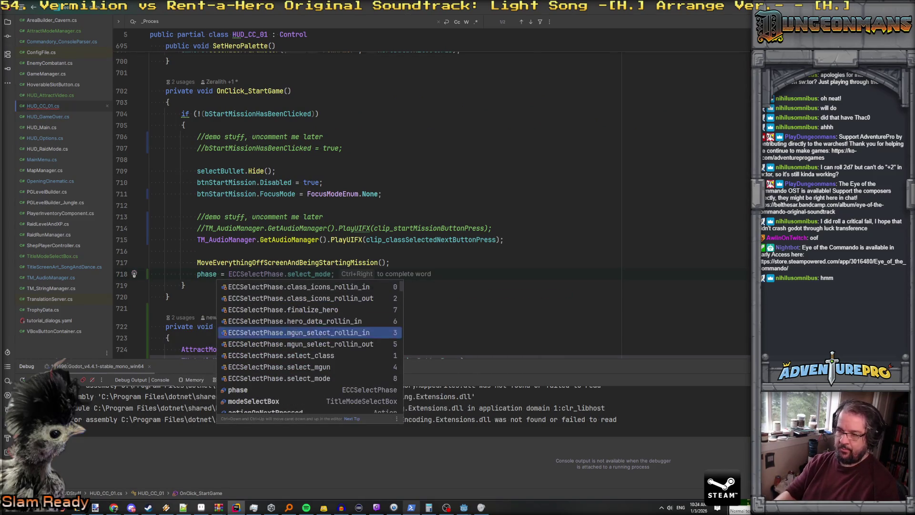
pyautogui.press('Down')
pyautogui.press('Up')
pyautogui.press('Up')
pyautogui.press('Up')
pyautogui.press('Down')
pyautogui.press('Down')
pyautogui.press('Down')
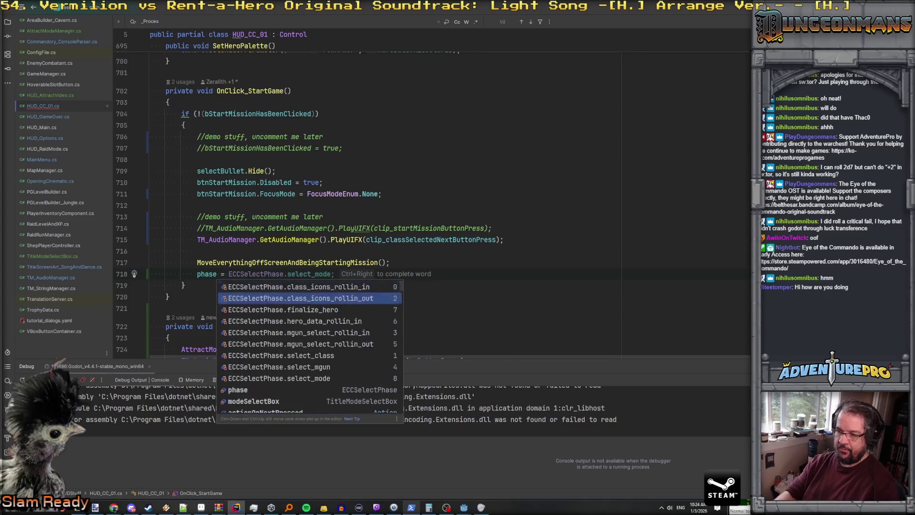
pyautogui.press('Down')
pyautogui.press('Down')
pyautogui.press('Down')
pyautogui.press('Return')
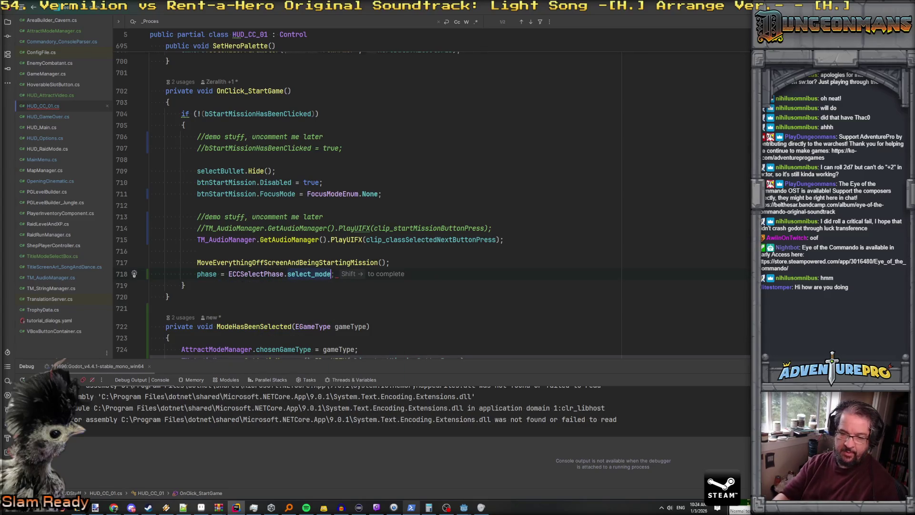
pyautogui.write(';')
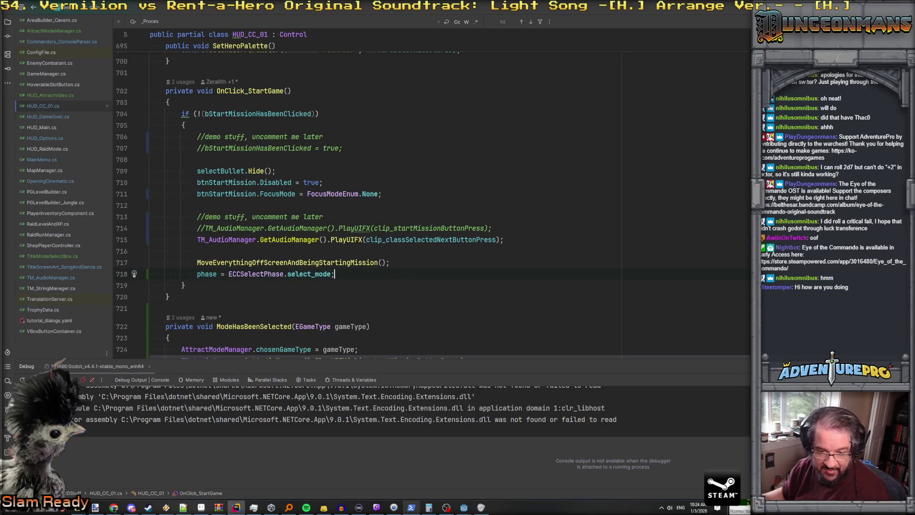
# Insert a blank line above the phase assignment and select the assignment line.
pyautogui.hotkey('alt', 'Tab')
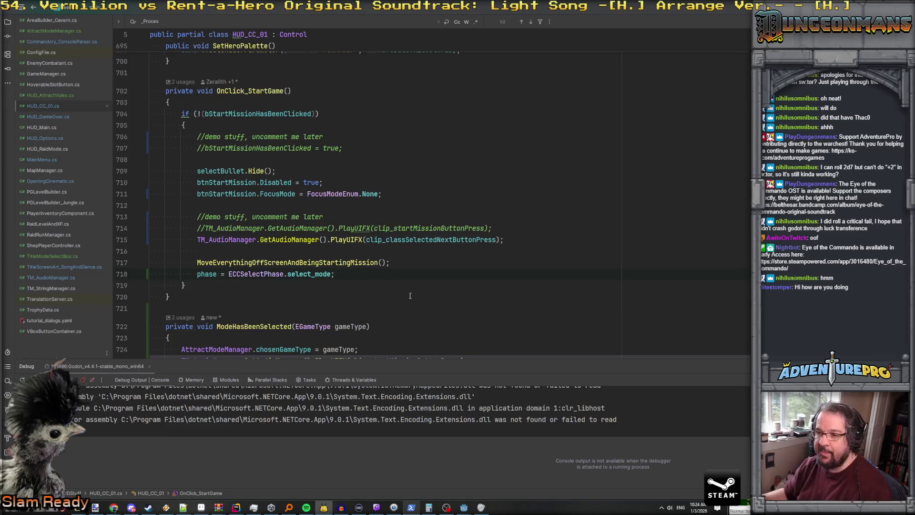
pyautogui.click(378, 264)
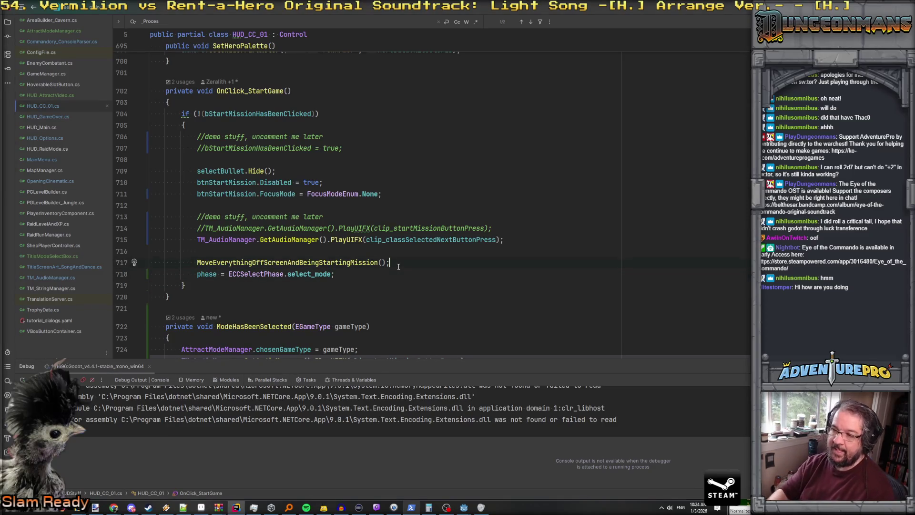
pyautogui.press('Return')
pyautogui.moveTo(334, 285); pyautogui.dragTo(197, 285)
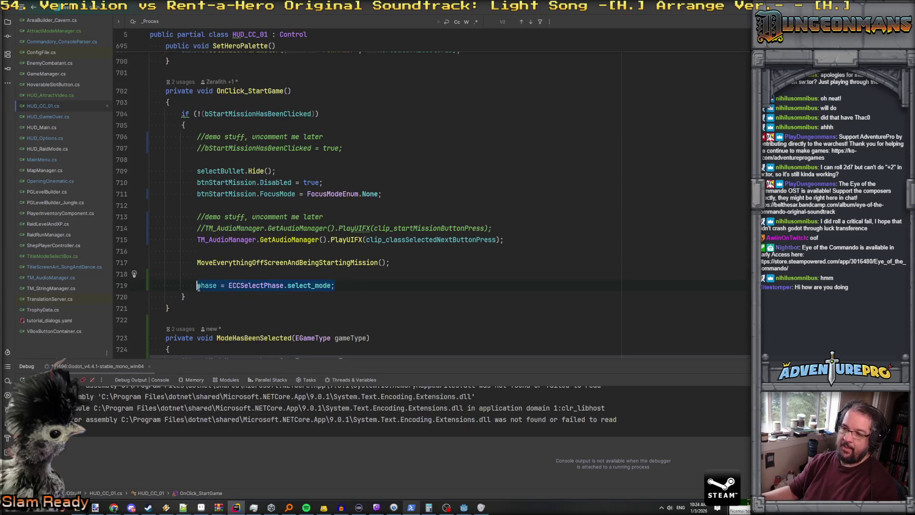
# Cut the phase line and start an msbTween.TweenMethod call in MoveEverythingOffScreenAndBeingStartingMission.
pyautogui.hotkey('ctrl', 'x')
pyautogui.keyDown('ctrl'); pyautogui.click(285, 262); pyautogui.keyUp('ctrl')
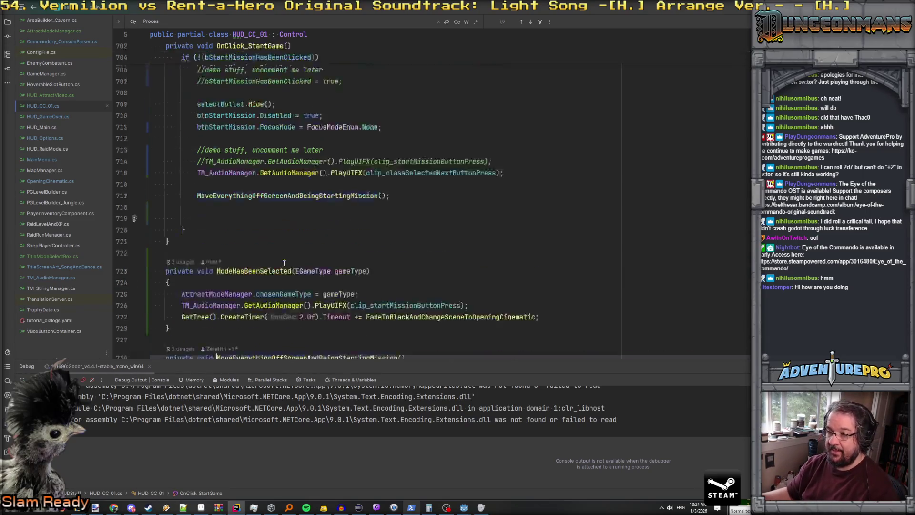
pyautogui.scroll(-10, 284, 265)
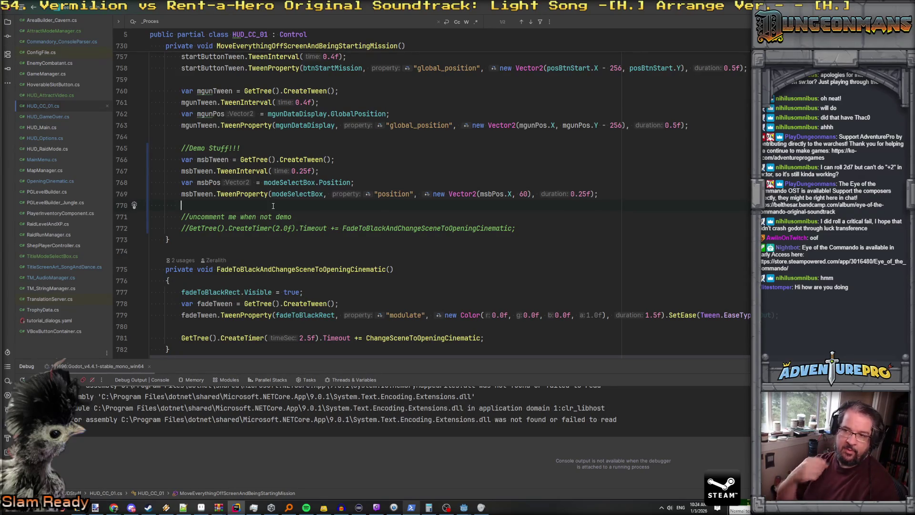
pyautogui.write('ms')
pyautogui.write('msb')
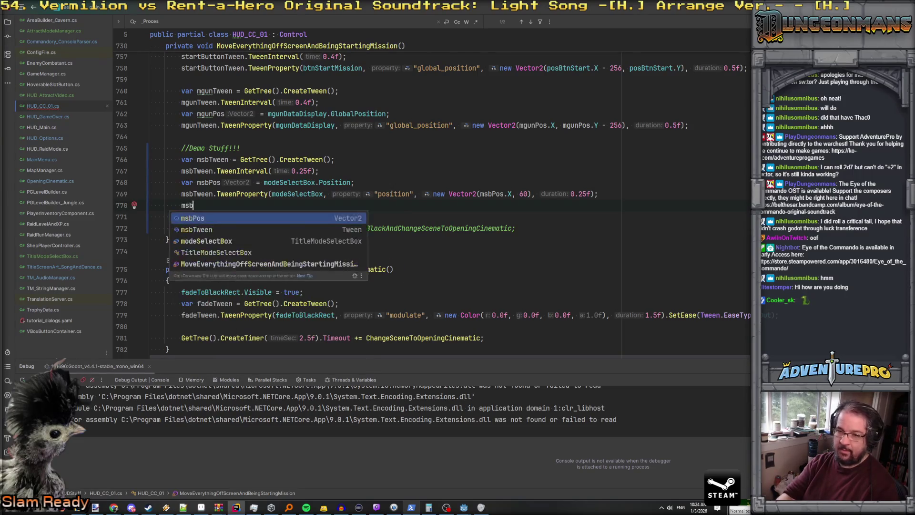
pyautogui.write('Tween.Tween.T')
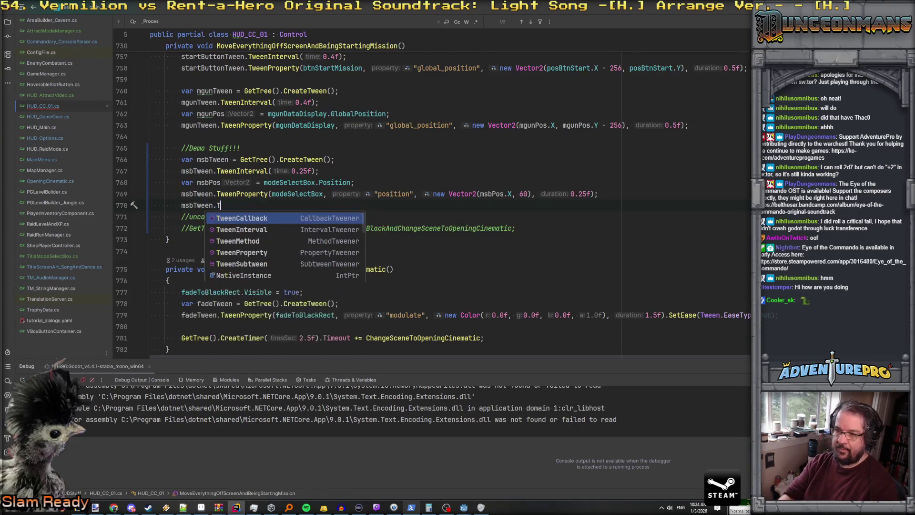
pyautogui.press('Down')
pyautogui.press('Down')
pyautogui.press('Return')
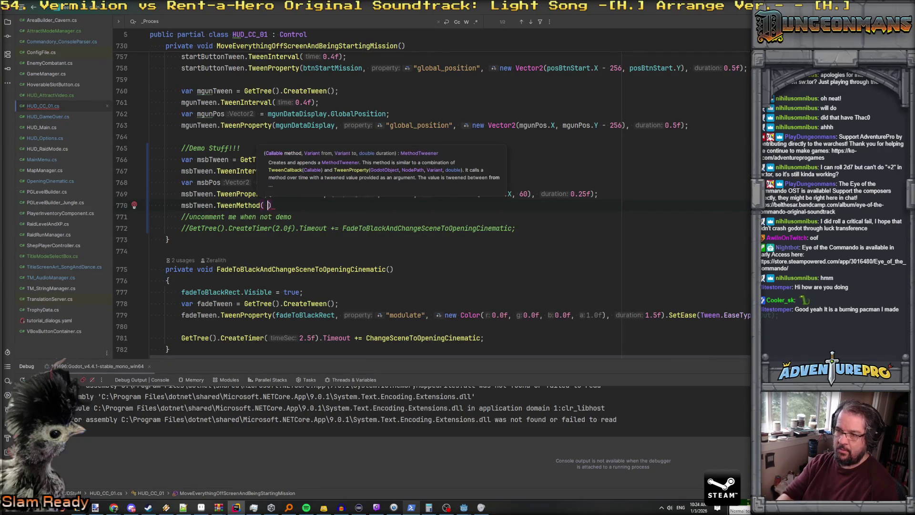
# Give TweenMethod a Callable.From lambda setting phase = ECCSelectPhase.select_mode, removing leftover Visible = false.
pyautogui.write('Calla')
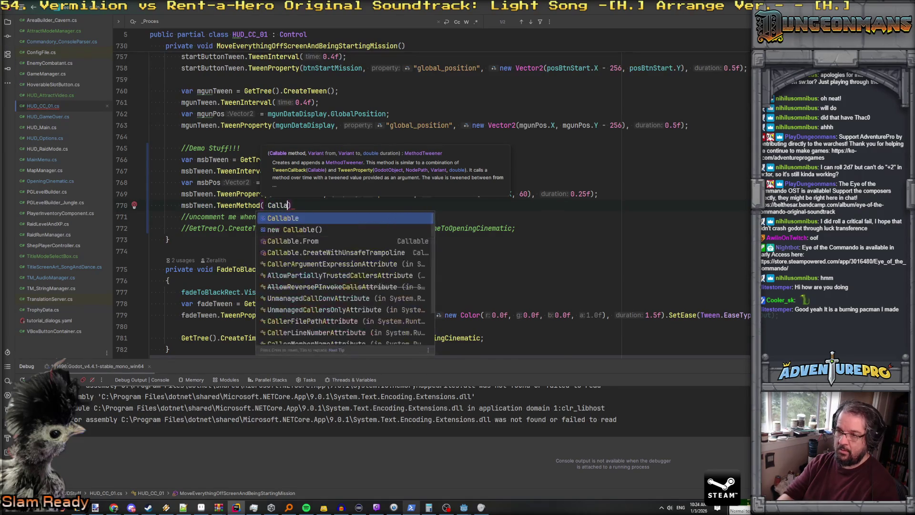
pyautogui.press('Down')
pyautogui.press('Down')
pyautogui.press('Return')
pyautogui.hotkey('ctrl', 'v')
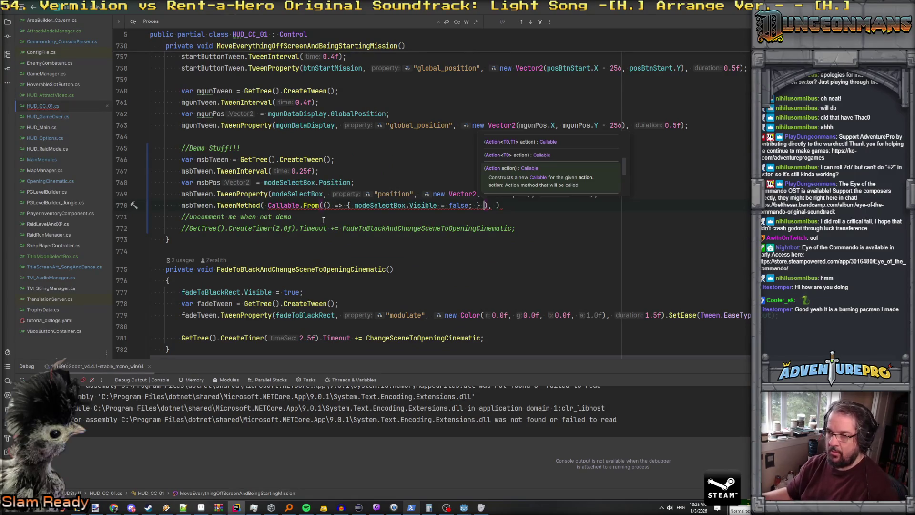
pyautogui.doubleClick(374, 206)
pyautogui.hotkey('ctrl', 'v')
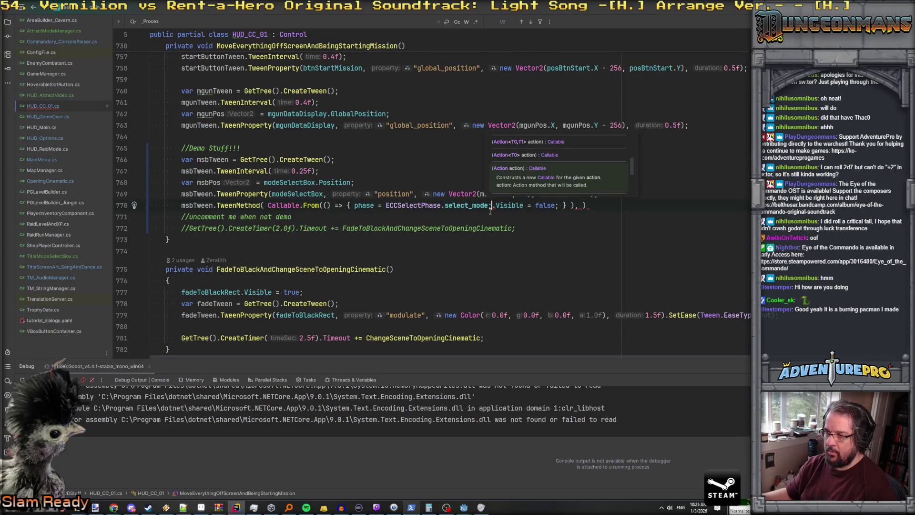
pyautogui.moveTo(490, 206); pyautogui.dragTo(552, 205)
pyautogui.press('Delete')
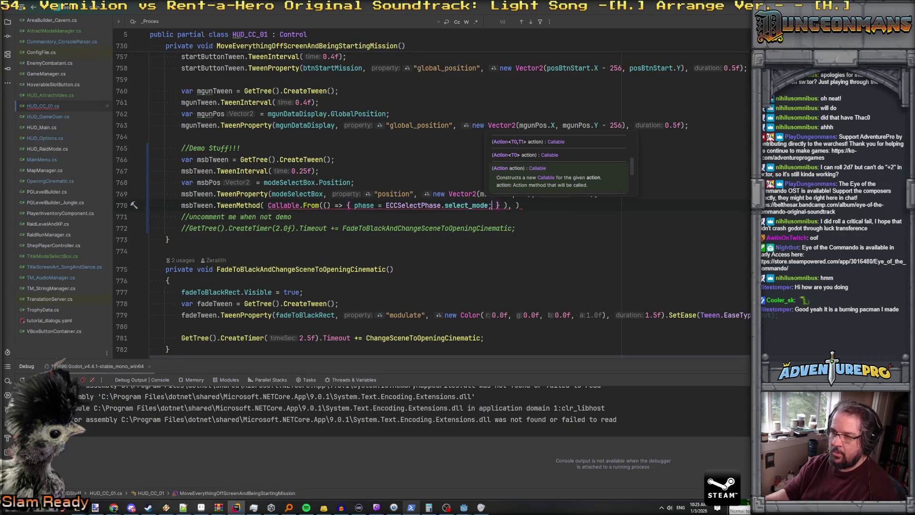
pyautogui.click(353, 205)
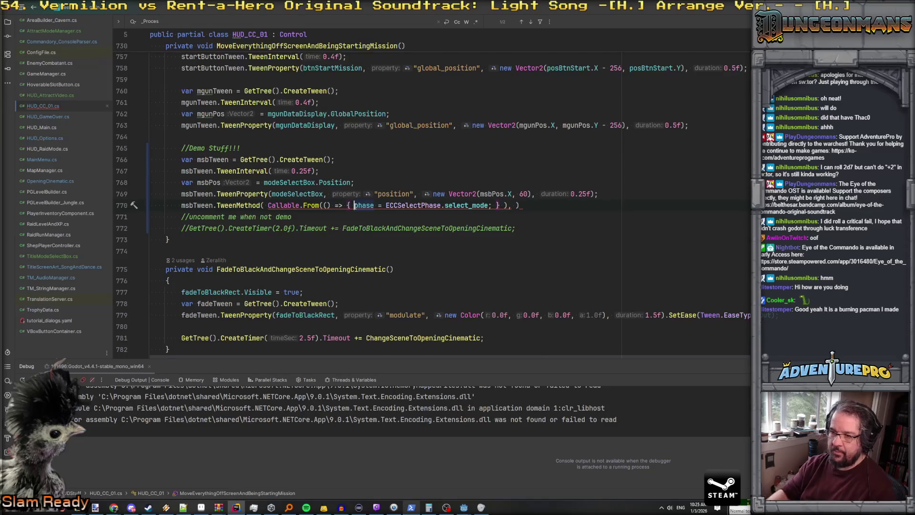
pyautogui.press('Return')
pyautogui.press('Return')
pyautogui.hotkey('alt', 'Tab')
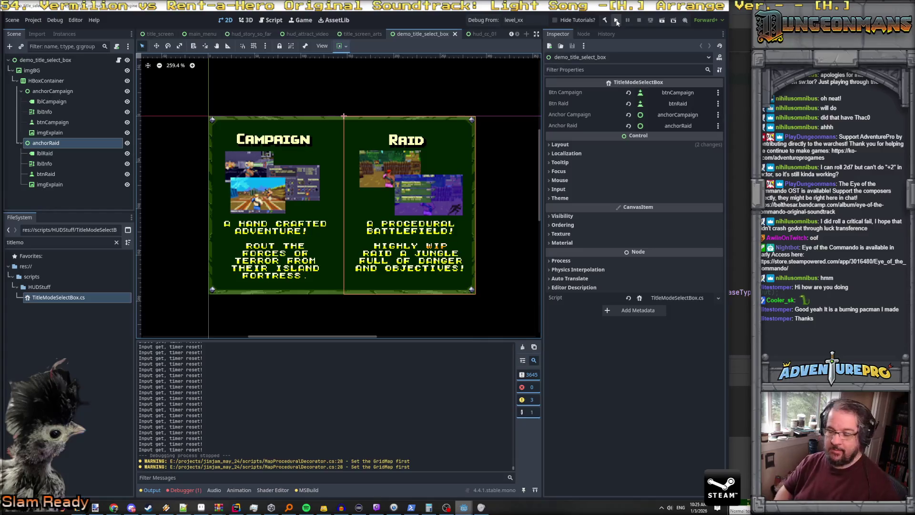
# Run the game and start a new game as the Agent class with the Hellspray BA4.
pyautogui.click(616, 20)
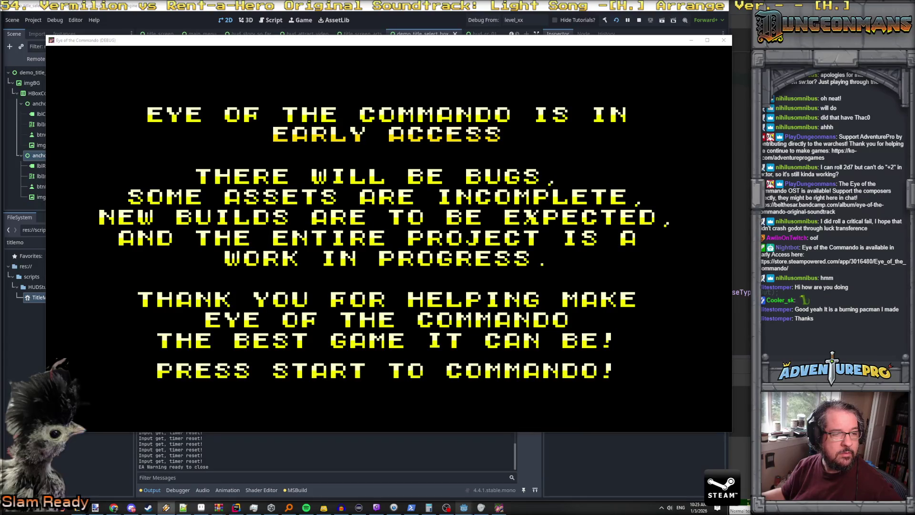
pyautogui.click(207, 262)
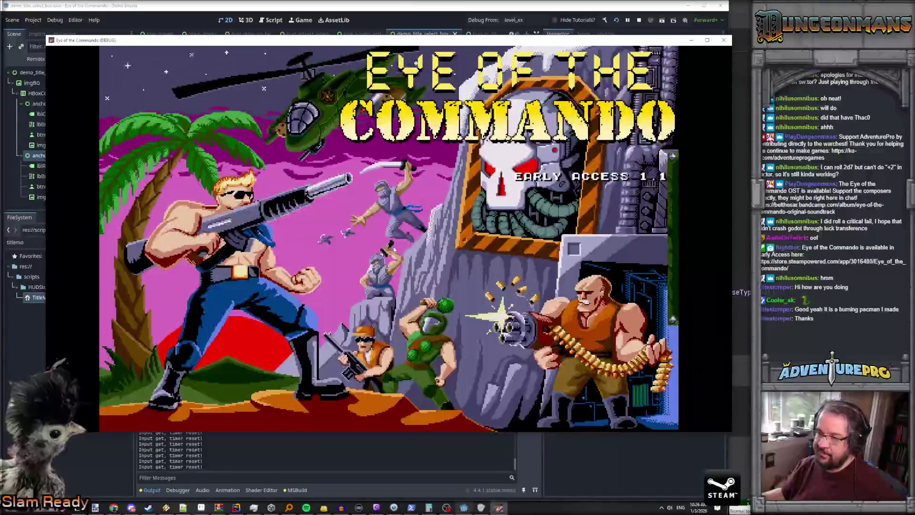
pyautogui.press('Return')
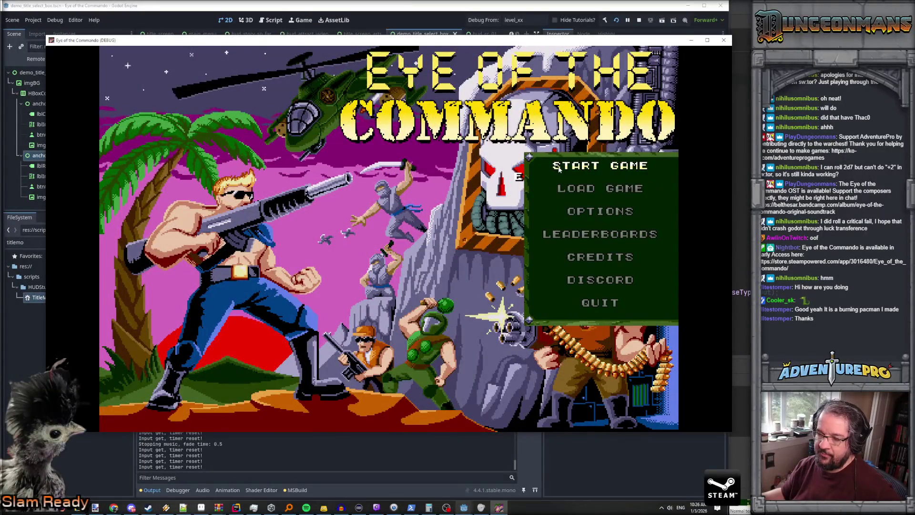
pyautogui.click(555, 167)
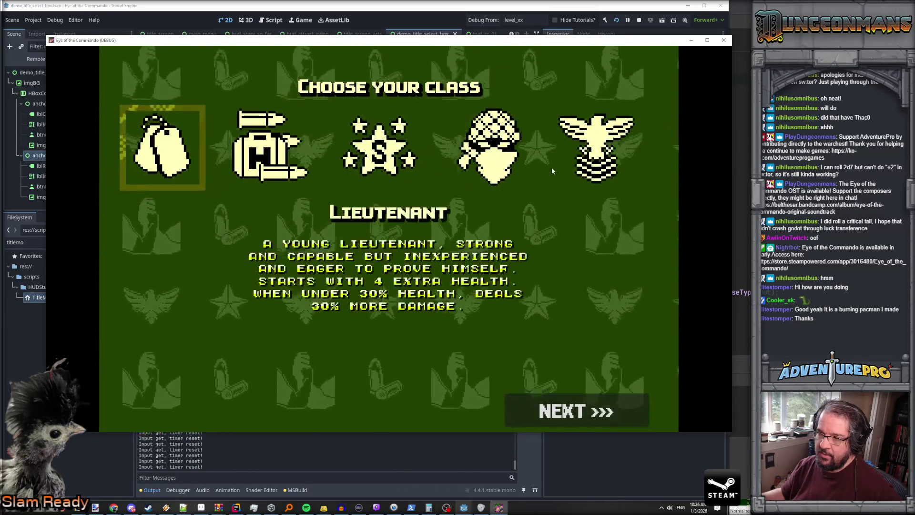
pyautogui.click(491, 189)
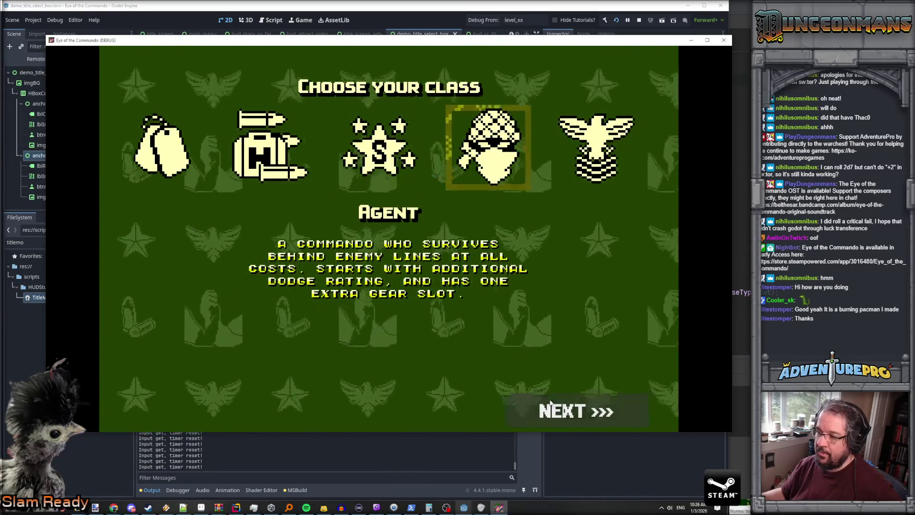
pyautogui.click(548, 404)
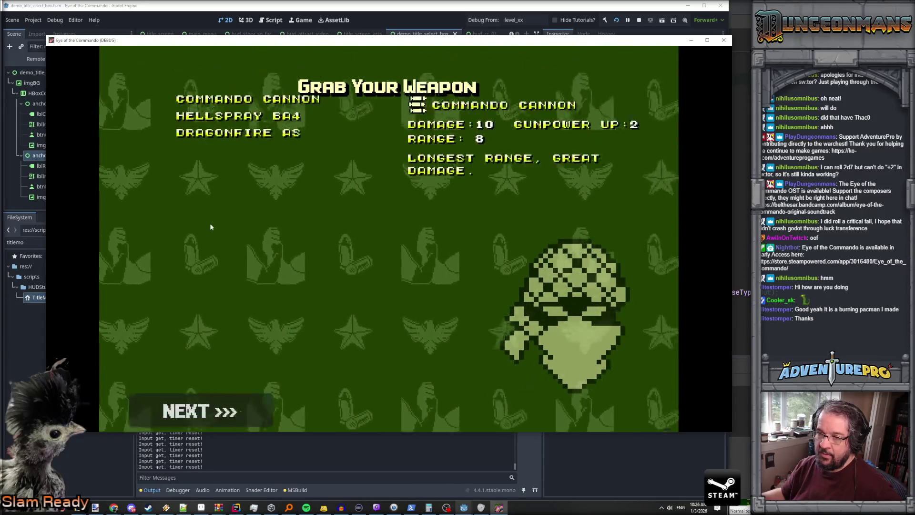
pyautogui.click(229, 144)
pyautogui.click(200, 411)
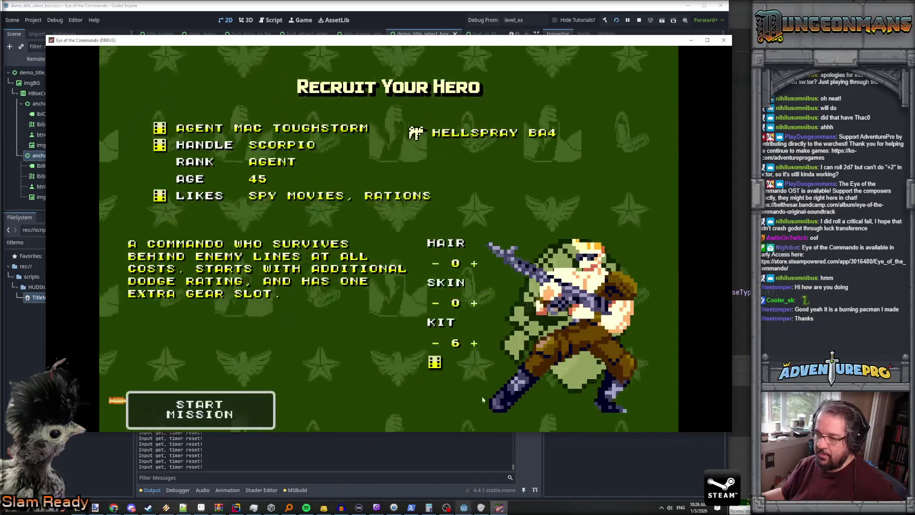
# Start the mission, choose Raid in the mode select box, and stop the run.
pyautogui.click(196, 405)
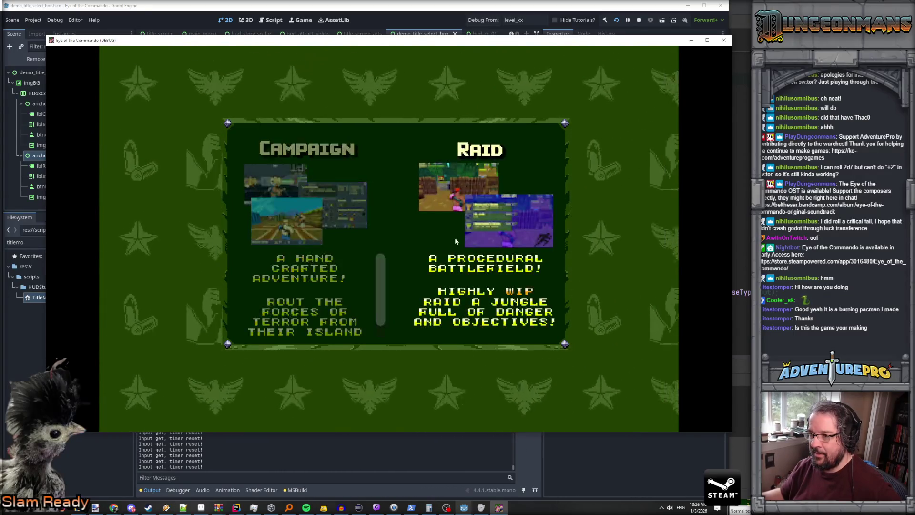
pyautogui.click(459, 275)
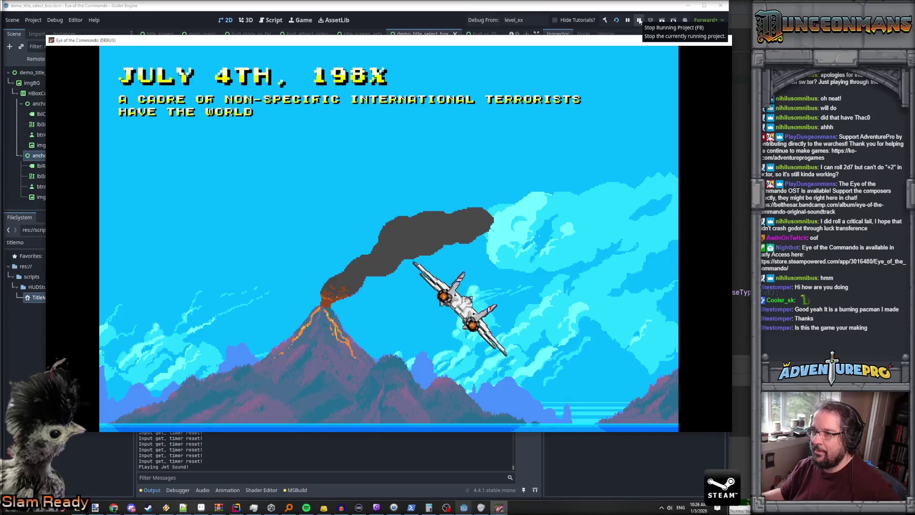
pyautogui.click(639, 20)
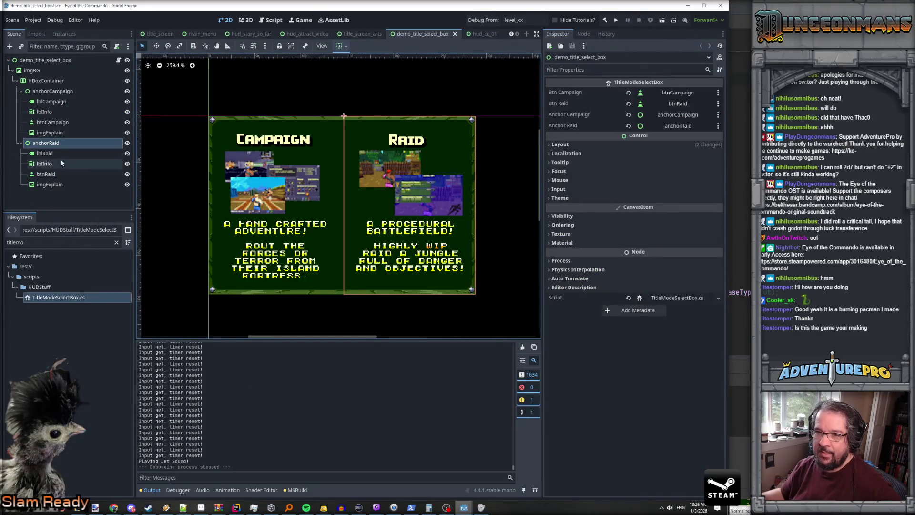
# Move the Raid and Campaign imgExplain nodes above btnRaid and btnCampaign in the Scene dock.
pyautogui.click(51, 175)
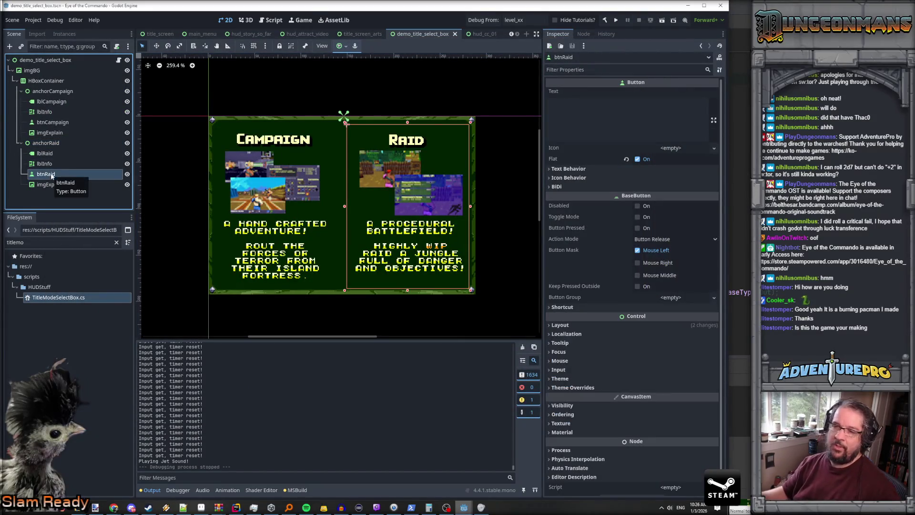
pyautogui.click(50, 184)
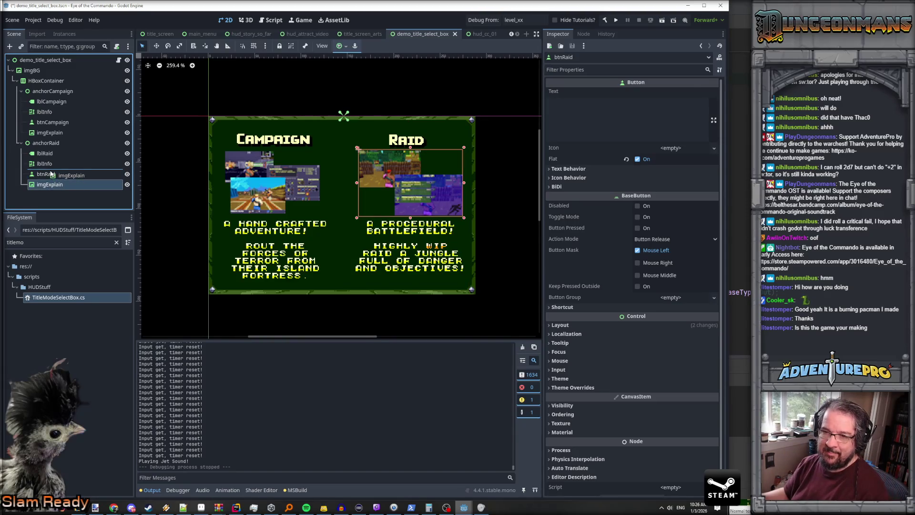
pyautogui.moveTo(52, 175); pyautogui.dragTo(51, 172)
pyautogui.click(55, 133)
pyautogui.moveTo(55, 120); pyautogui.dragTo(55, 118)
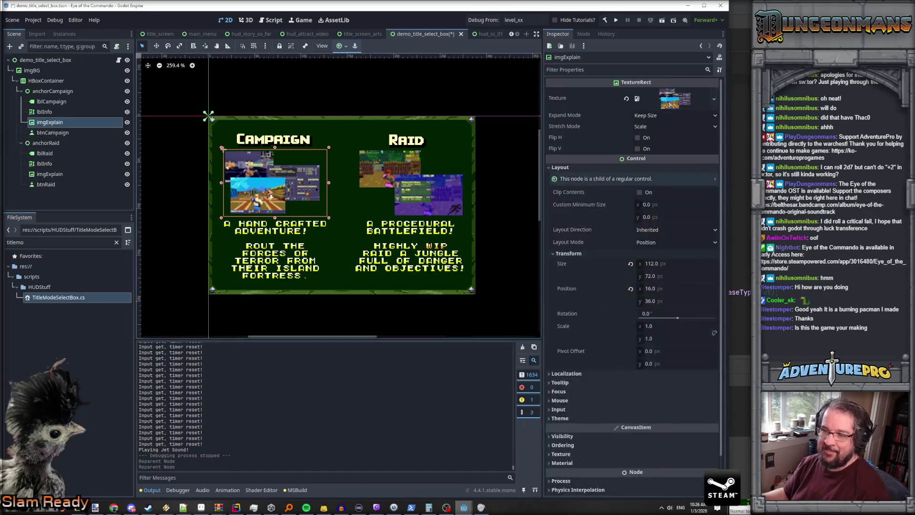
pyautogui.click(61, 134)
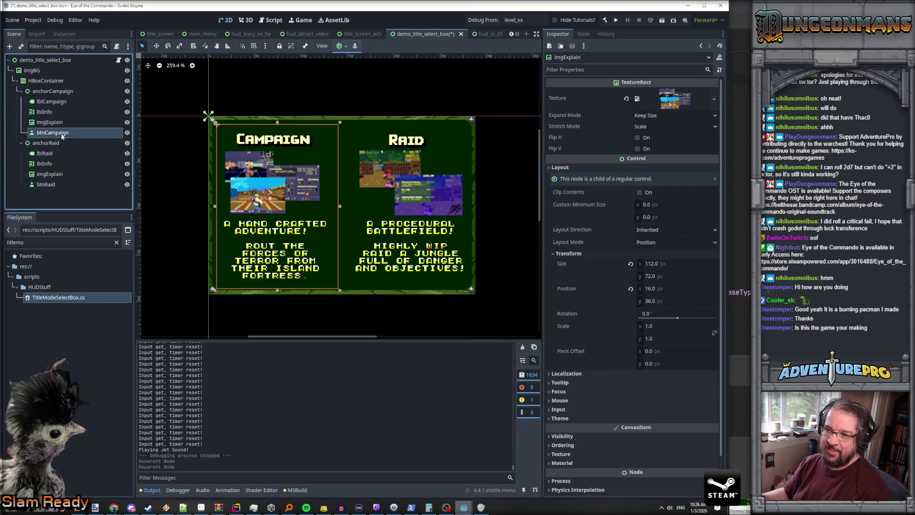
pyautogui.click(47, 185)
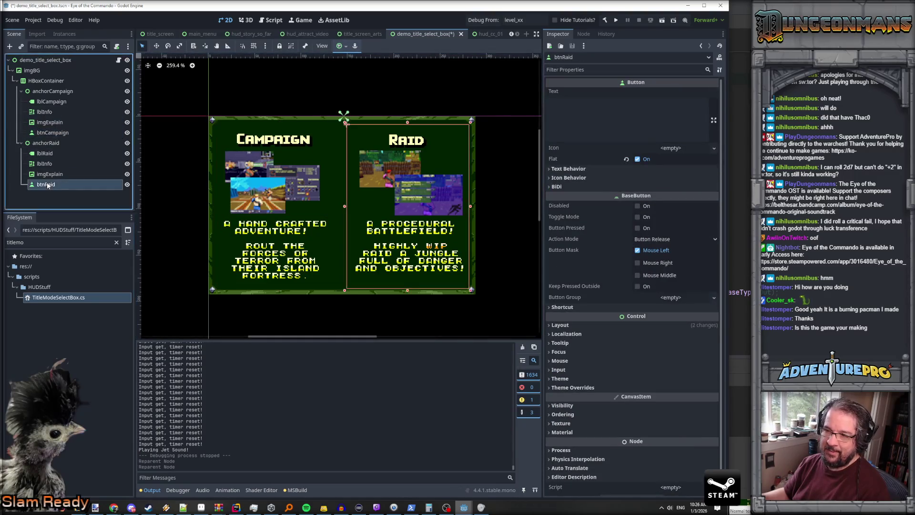
# Turn off Scroll Active on both lblInfo labels, resize the Raid label to 123×87, save, and rerun.
pyautogui.click(53, 115)
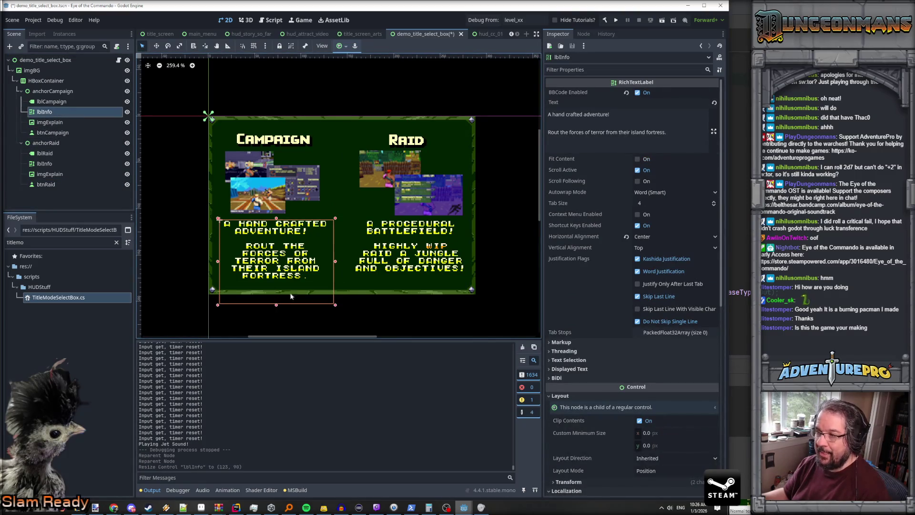
pyautogui.click(638, 170)
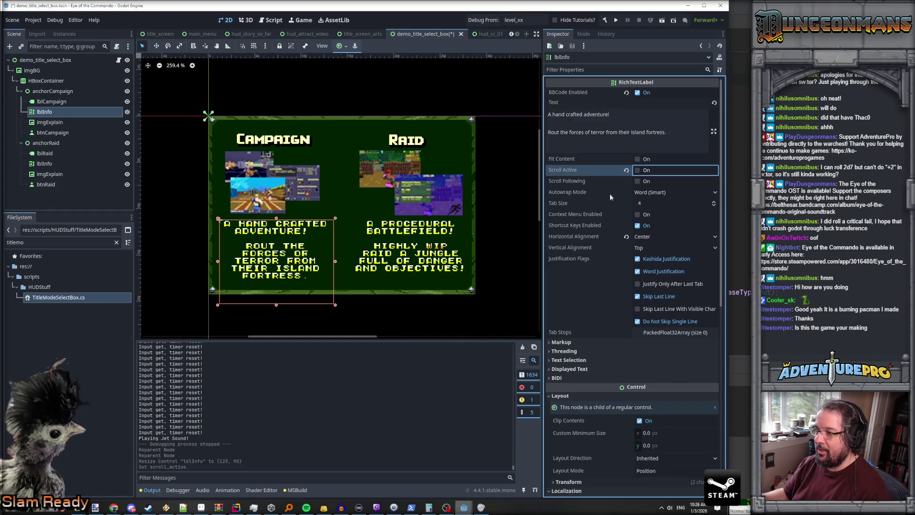
pyautogui.hotkey('ctrl', 's')
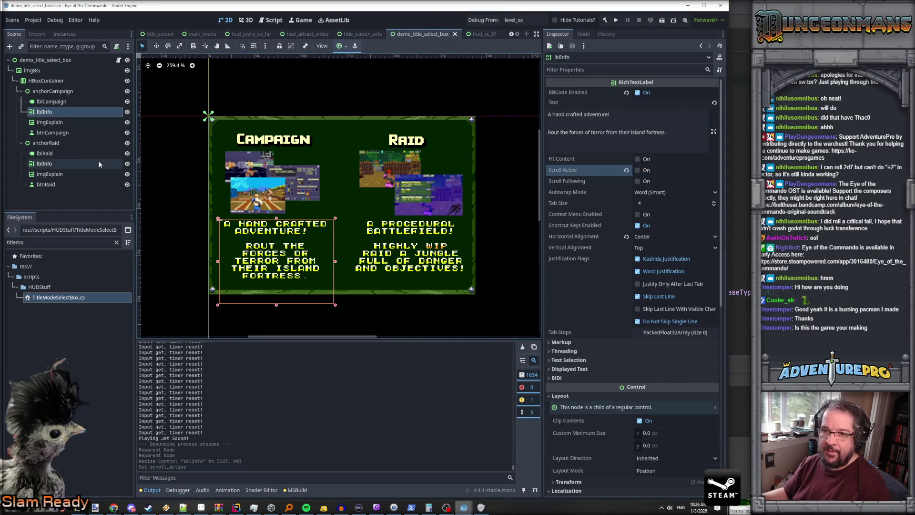
pyautogui.click(75, 163)
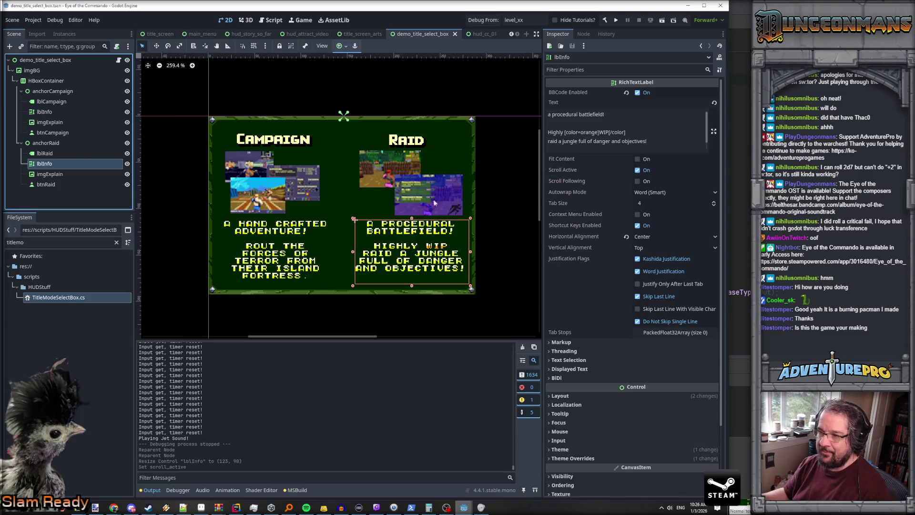
pyautogui.click(637, 170)
pyautogui.moveTo(411, 301); pyautogui.dragTo(411, 302)
pyautogui.hotkey('ctrl', 's')
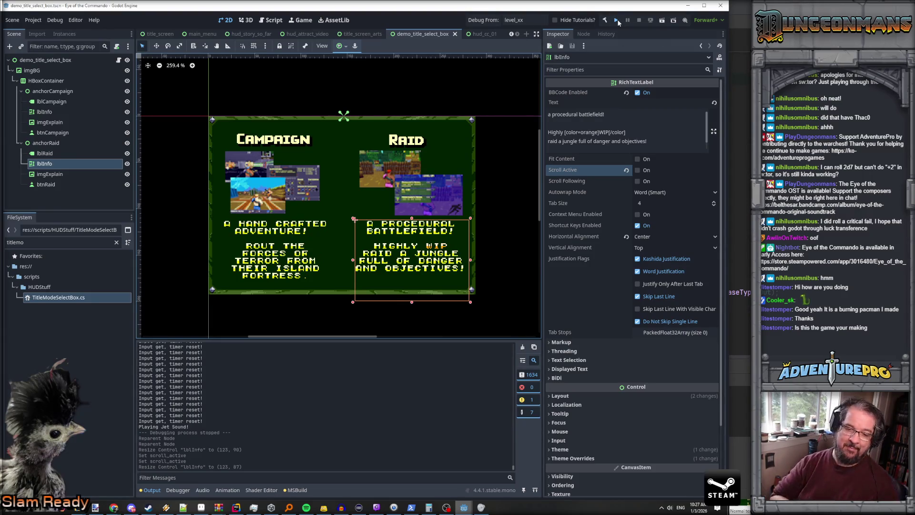
pyautogui.click(618, 23)
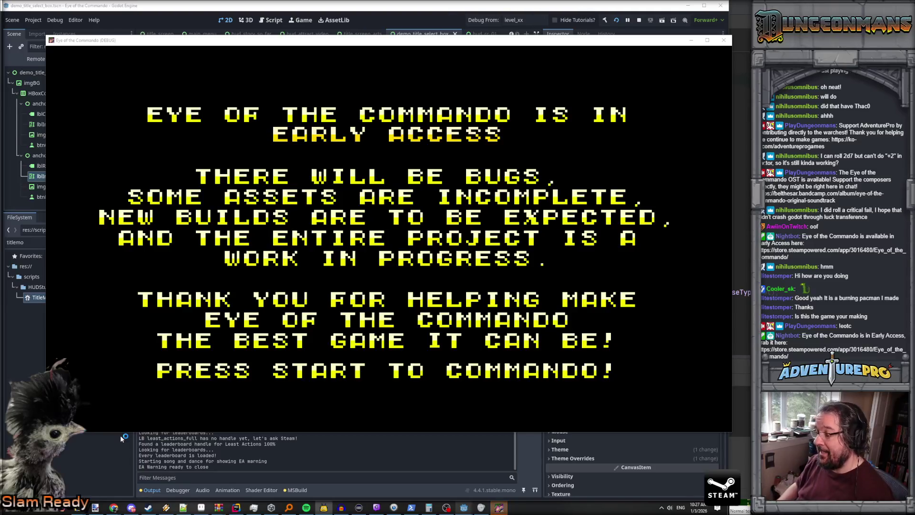
# Start a new game with the Lieutenant class and Commando Cannon, then choose Campaign mode.
pyautogui.press('Return')
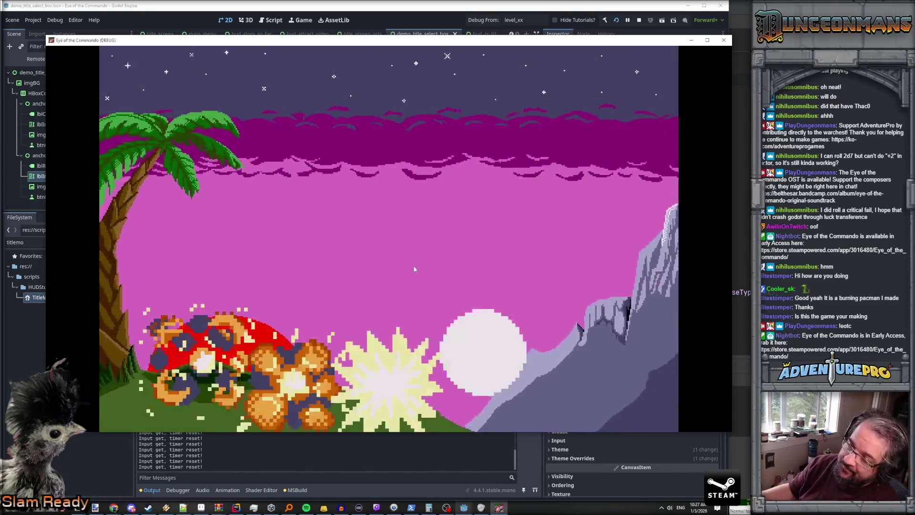
pyautogui.press('Return')
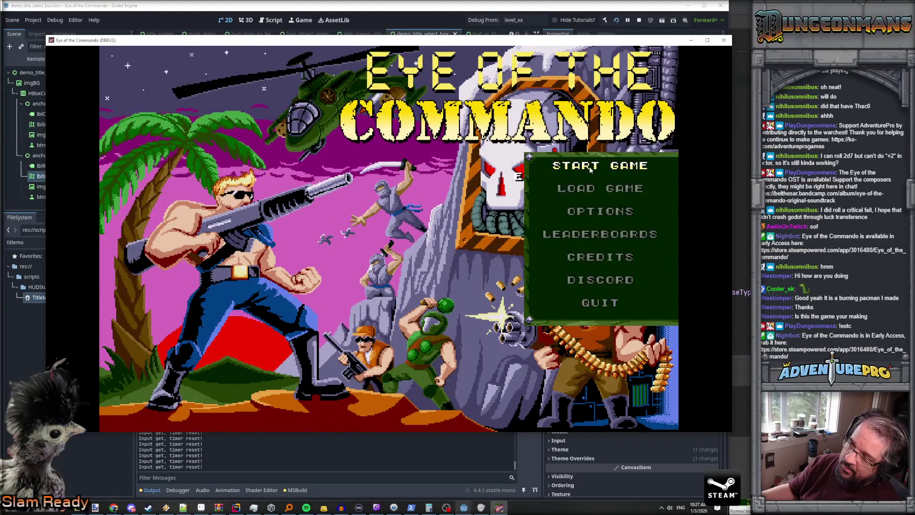
pyautogui.click(589, 166)
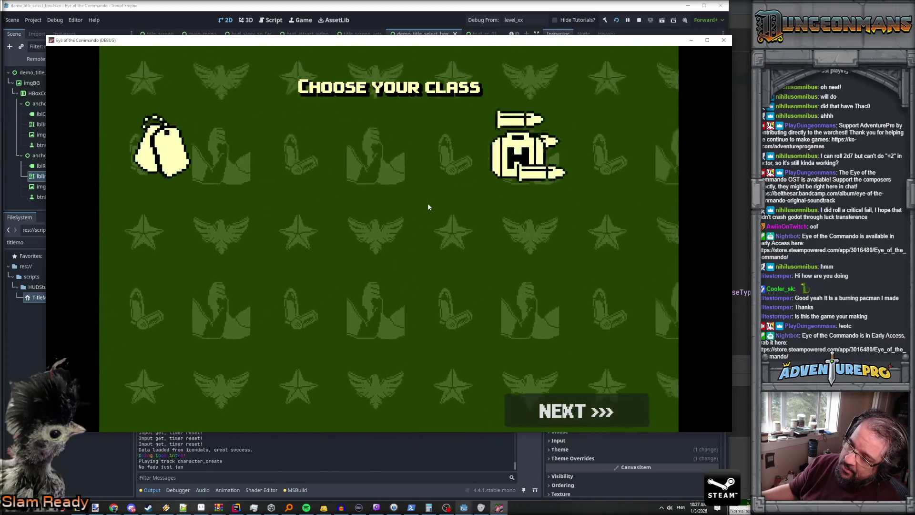
pyautogui.click(559, 413)
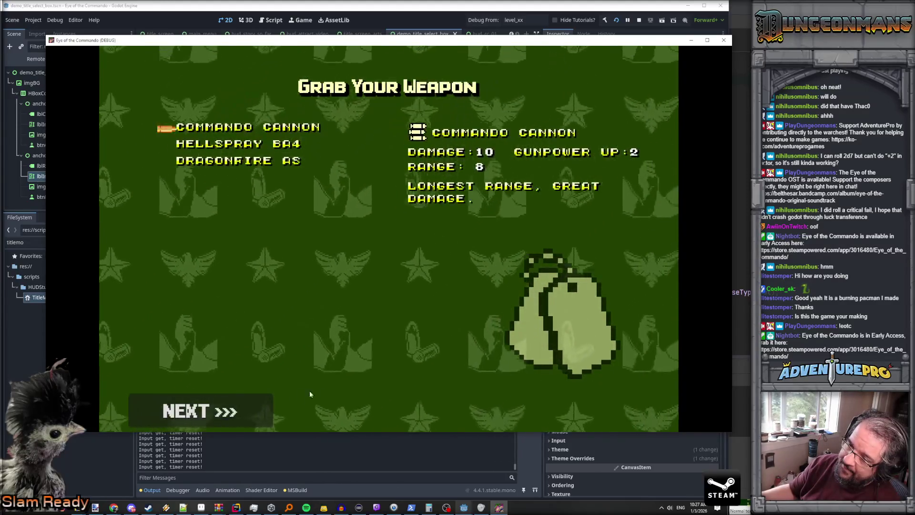
pyautogui.click(263, 400)
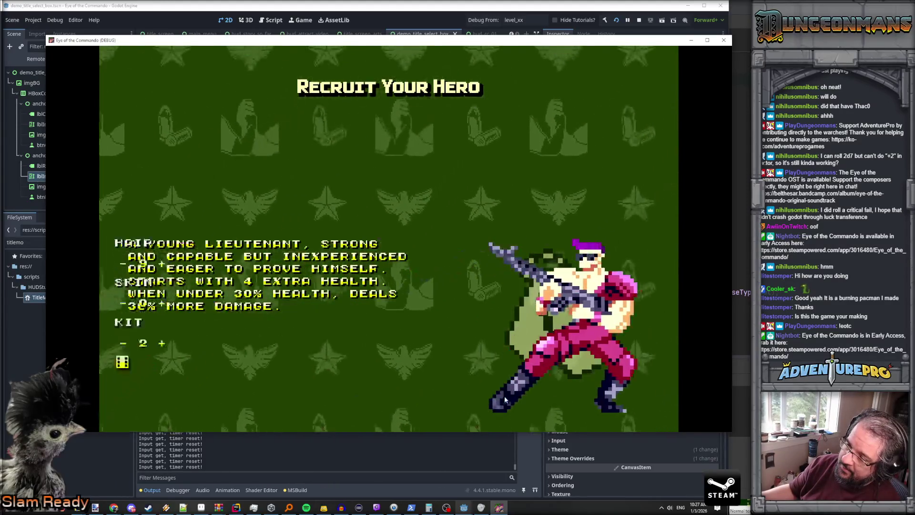
pyautogui.click(230, 408)
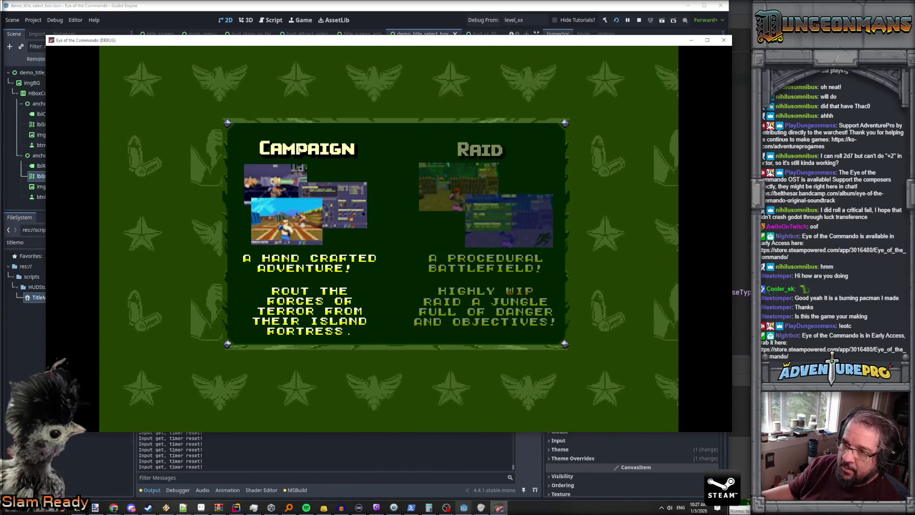
pyautogui.click(302, 149)
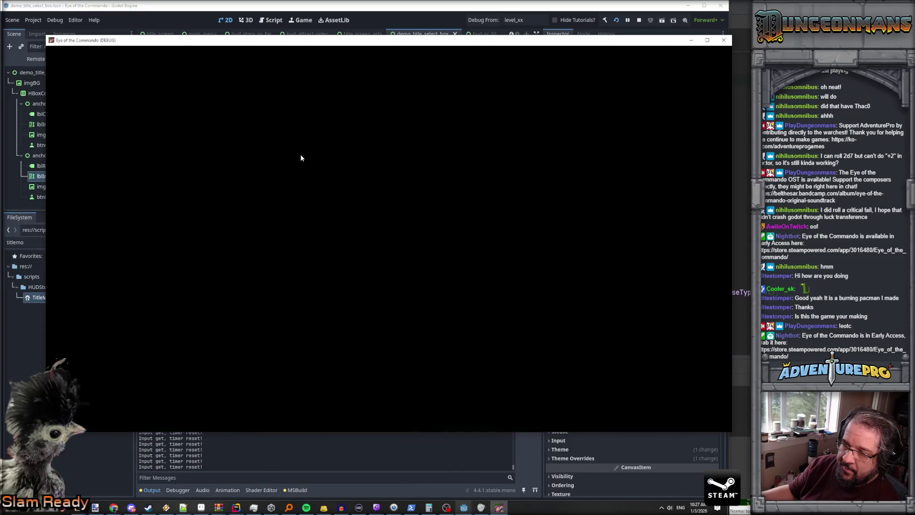
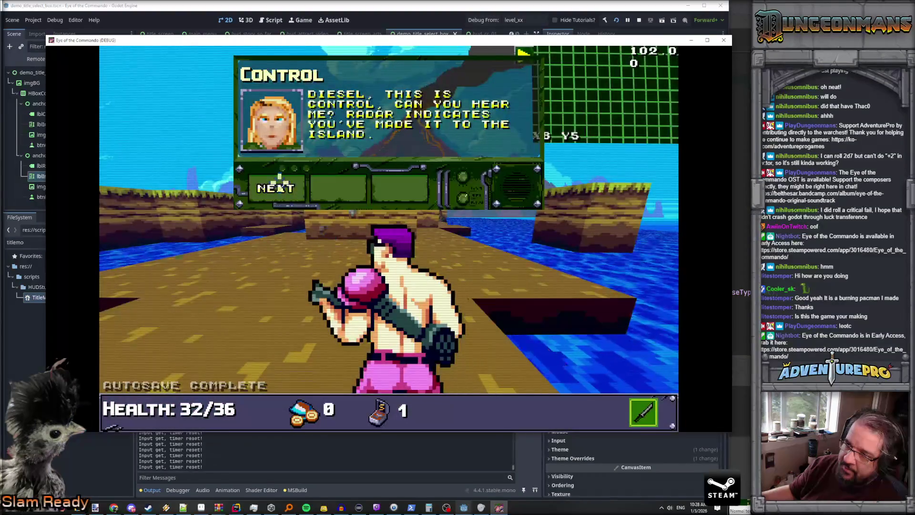
# Page through Control's beach briefing to its end.
pyautogui.click(281, 189)
pyautogui.click(281, 188)
pyautogui.click(281, 189)
pyautogui.click(282, 188)
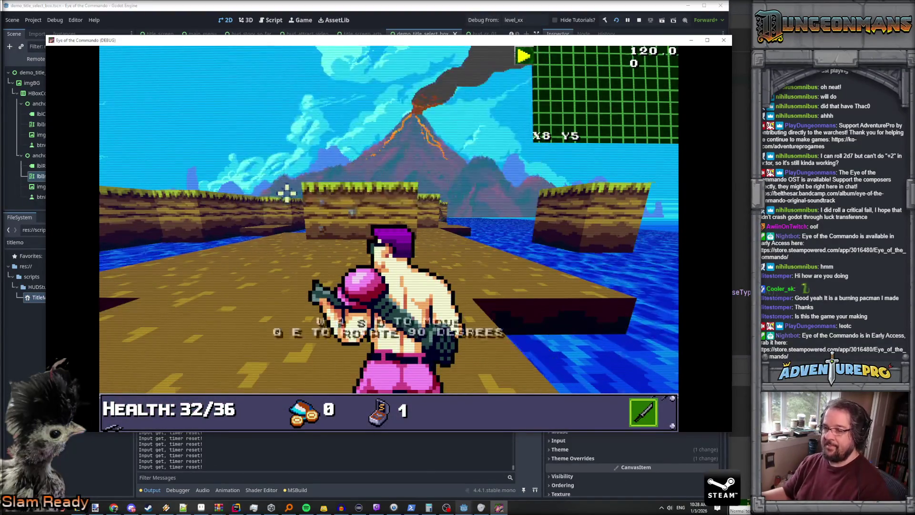
# Walk up the beach corridor, picking up the Freedom Medal on the way toward X7 Y12.
pyautogui.press('w')
pyautogui.press('q')
pyautogui.press('w')
pyautogui.press('w')
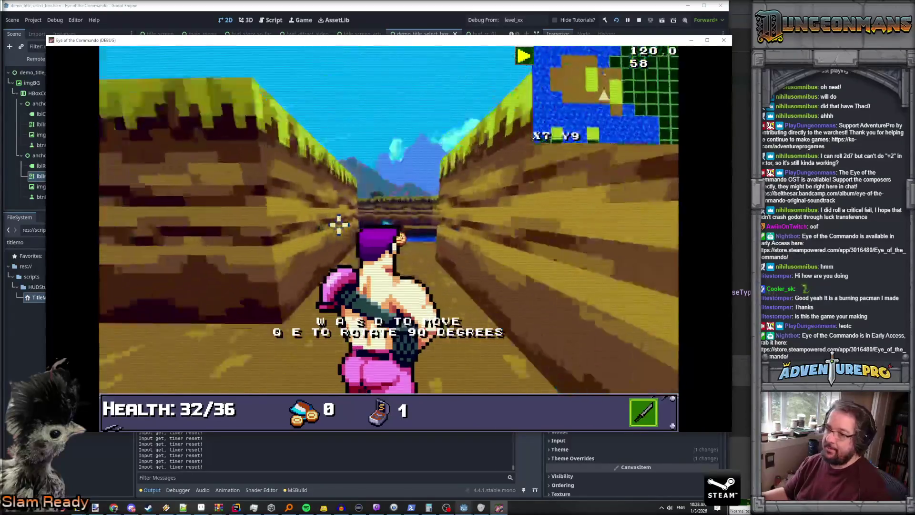
pyautogui.press('w')
pyautogui.press('e')
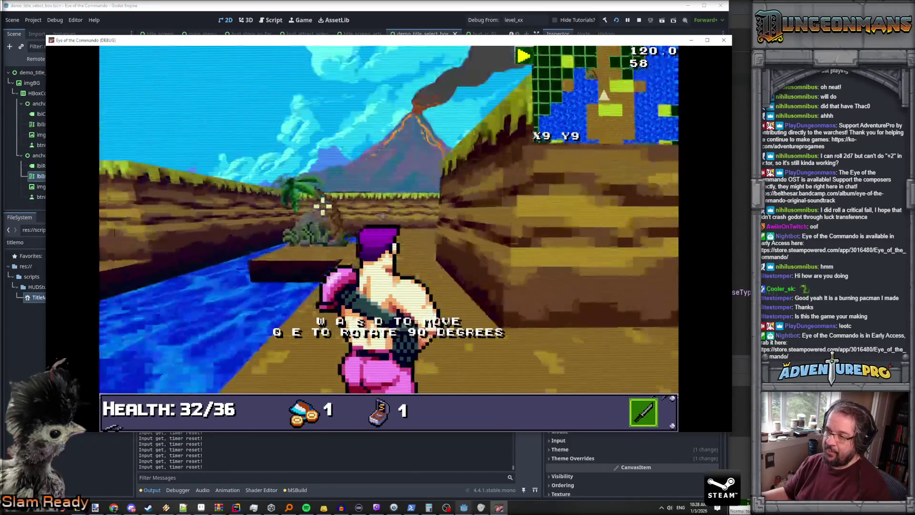
pyautogui.press('w')
pyautogui.press('a')
pyautogui.press('s')
pyautogui.press('a')
pyautogui.press('s')
# Grab the Battle Chicken to heal to 36/36, then head toward the wooden barricade.
pyautogui.click(289, 190)
pyautogui.click(288, 190)
pyautogui.click(289, 189)
pyautogui.press('w')
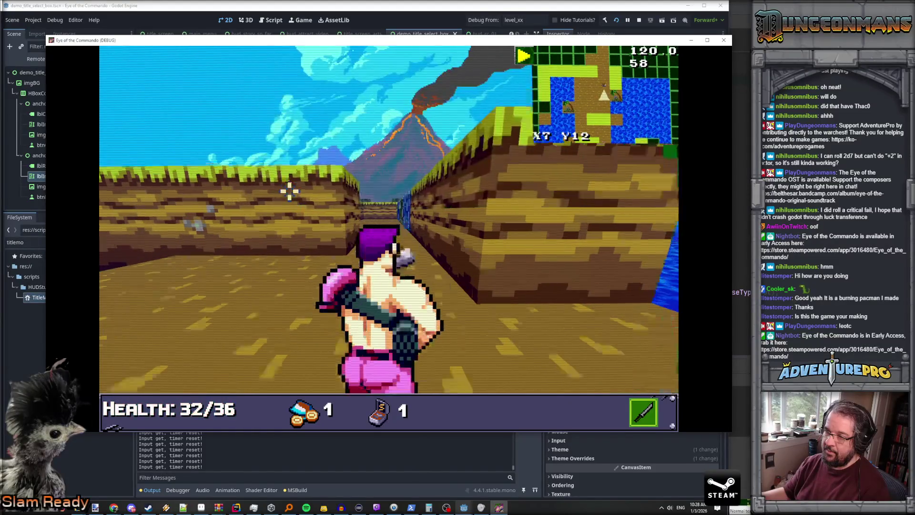
pyautogui.click(288, 190)
pyautogui.press('w')
pyautogui.press('w')
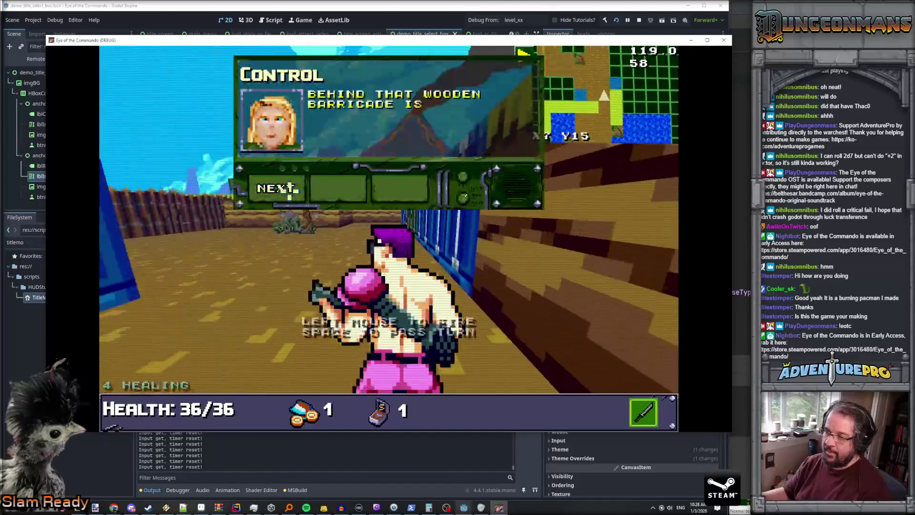
pyautogui.click(288, 189)
pyautogui.press('d')
pyautogui.press('w')
pyautogui.press('w')
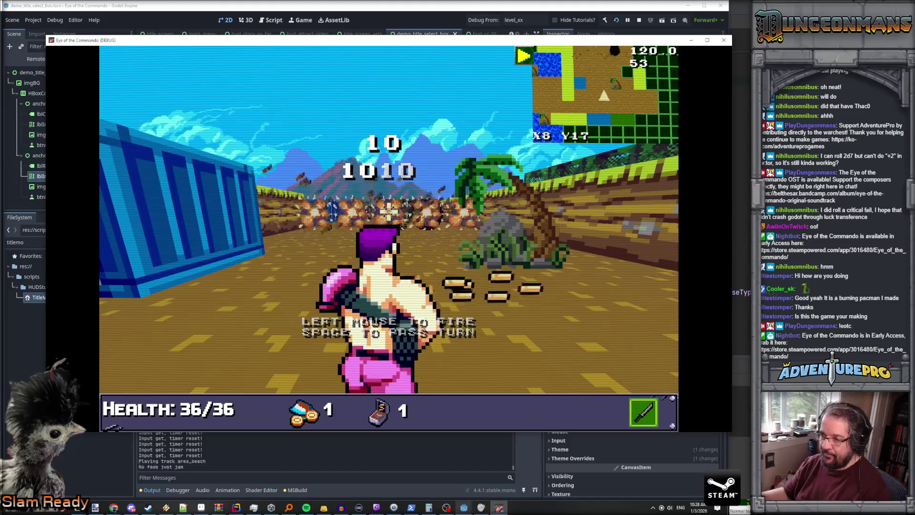
# Dodge and shoot the corridor enemy, then collect the item near the containers.
pyautogui.press('w')
pyautogui.press('w')
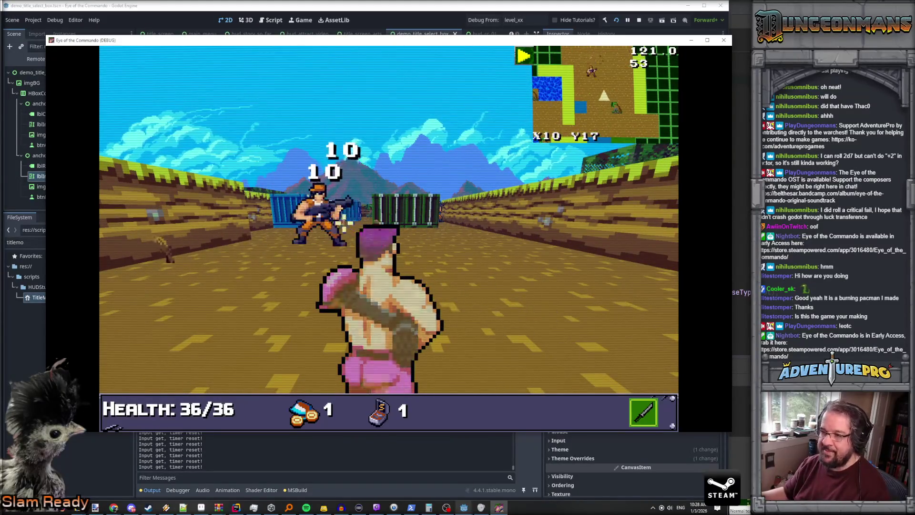
pyautogui.press('d')
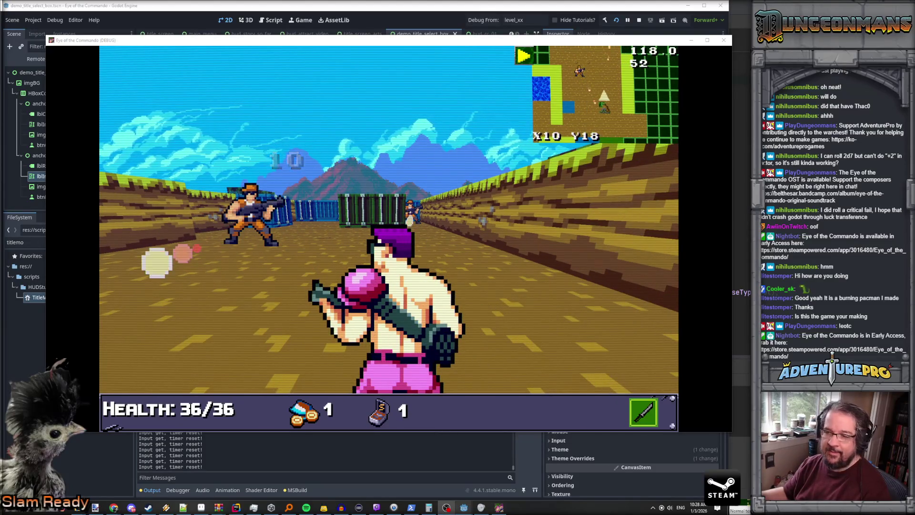
pyautogui.press('a')
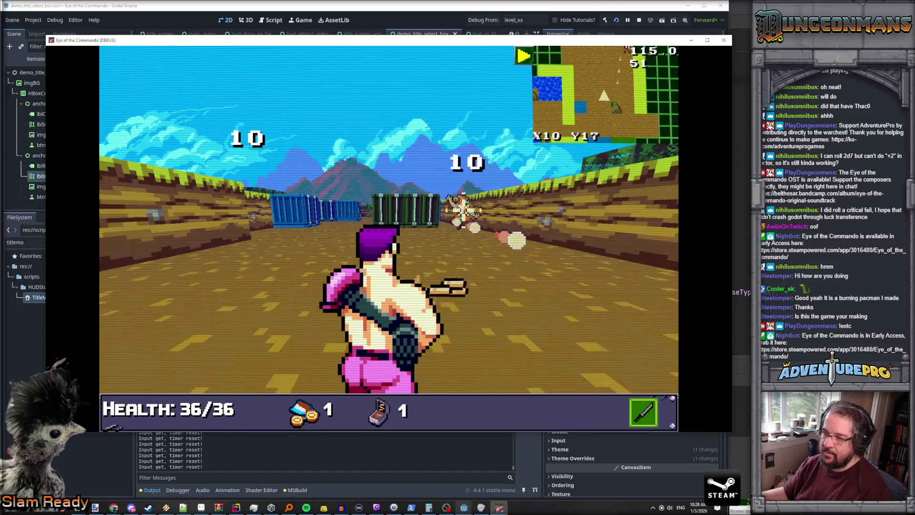
pyautogui.press('space')
pyautogui.press('w')
pyautogui.press('w')
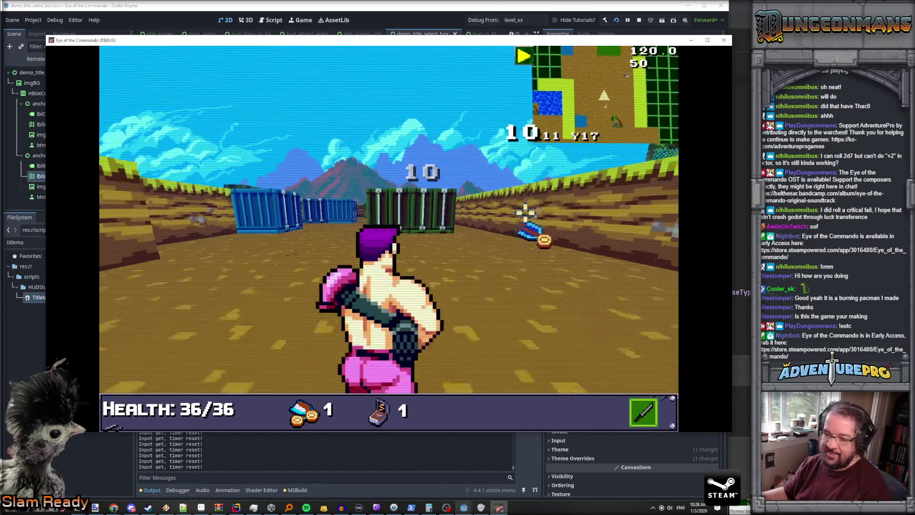
pyautogui.press('d')
pyautogui.press('d')
pyautogui.press('w')
pyautogui.press('w')
pyautogui.press('w')
pyautogui.press('space')
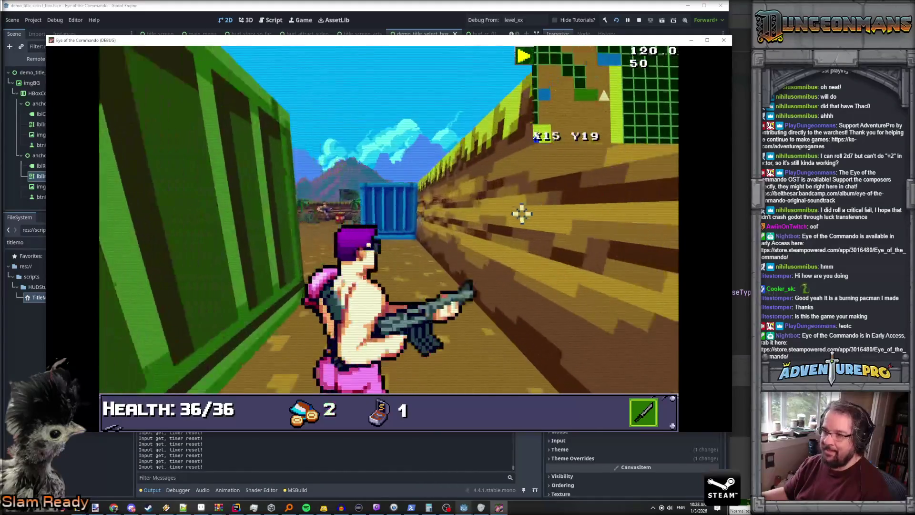
# Fight through the container corridor into the open area and collect a medal.
pyautogui.press('a')
pyautogui.press('a')
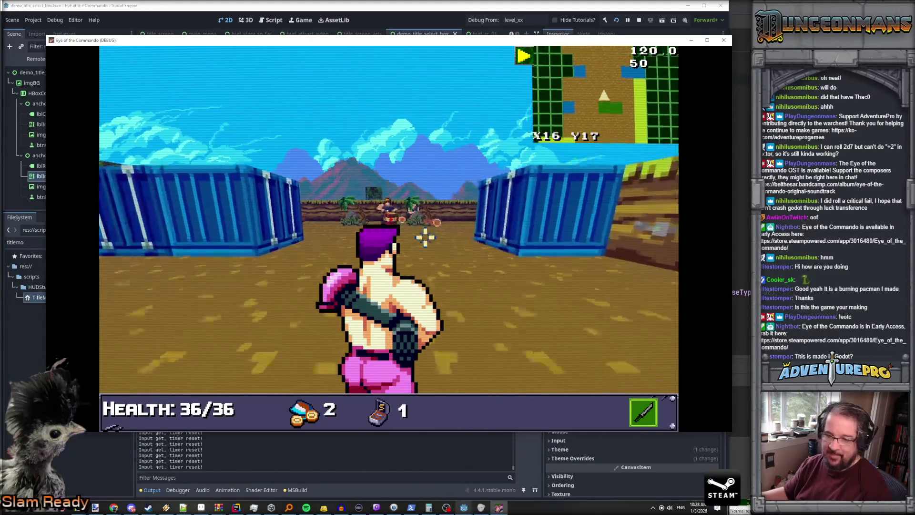
pyautogui.press('w')
pyautogui.press('a')
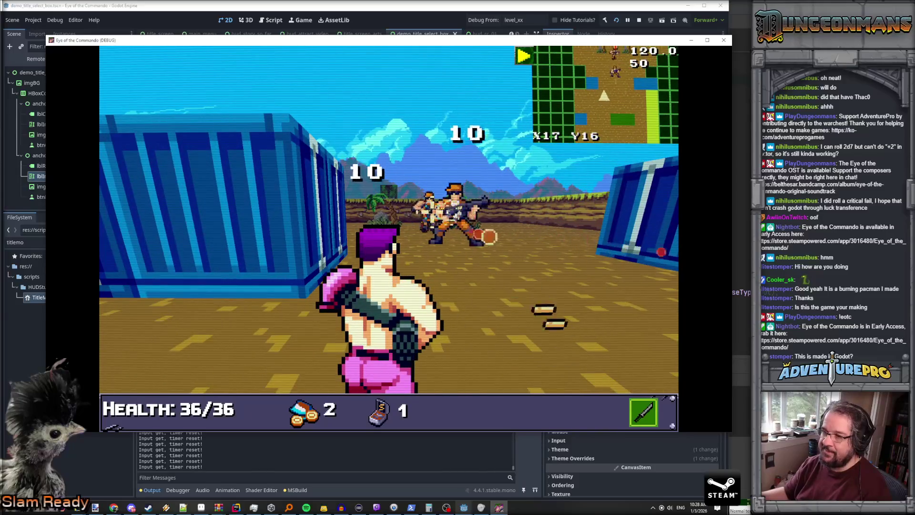
pyautogui.press('s')
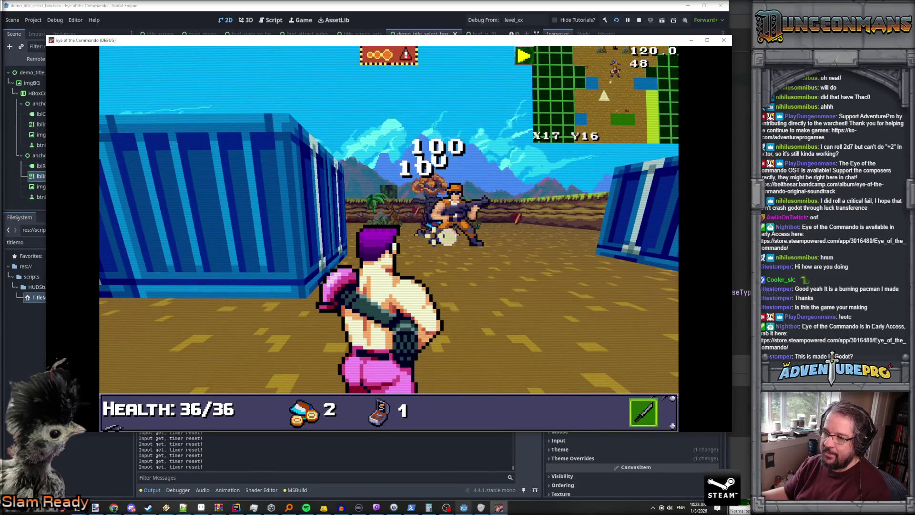
pyautogui.press('d')
pyautogui.press('w')
pyautogui.press('w')
pyautogui.press('w')
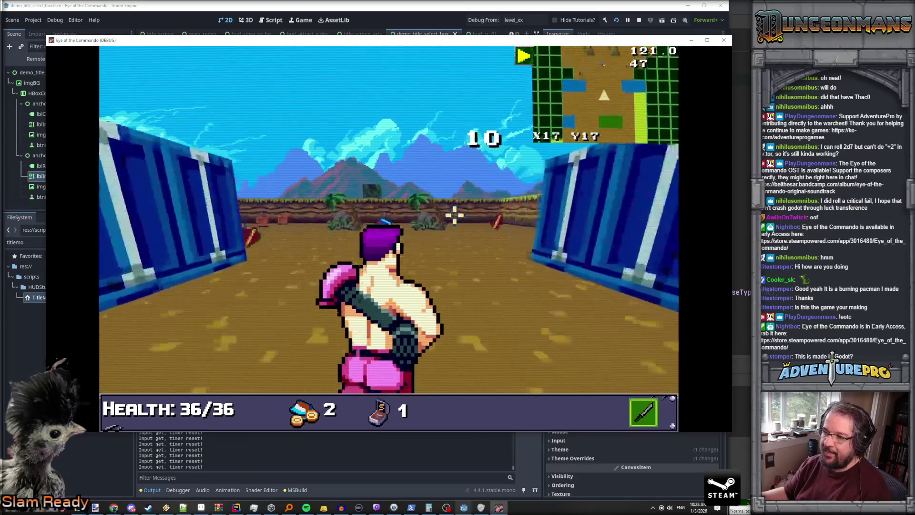
# Reach the blue crate, pick up the healing and dropped items, and continue down the corridor.
pyautogui.press('a')
pyautogui.press('w')
pyautogui.press('w')
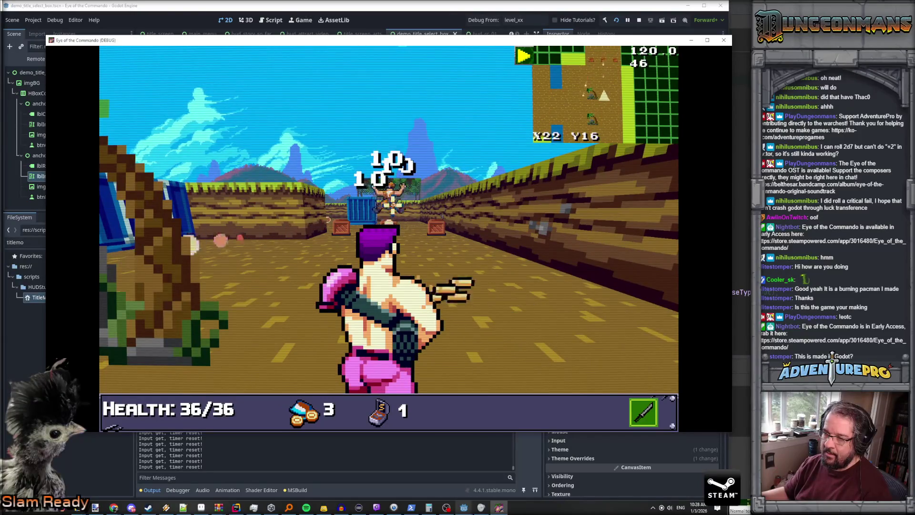
pyautogui.press('e')
pyautogui.press('w')
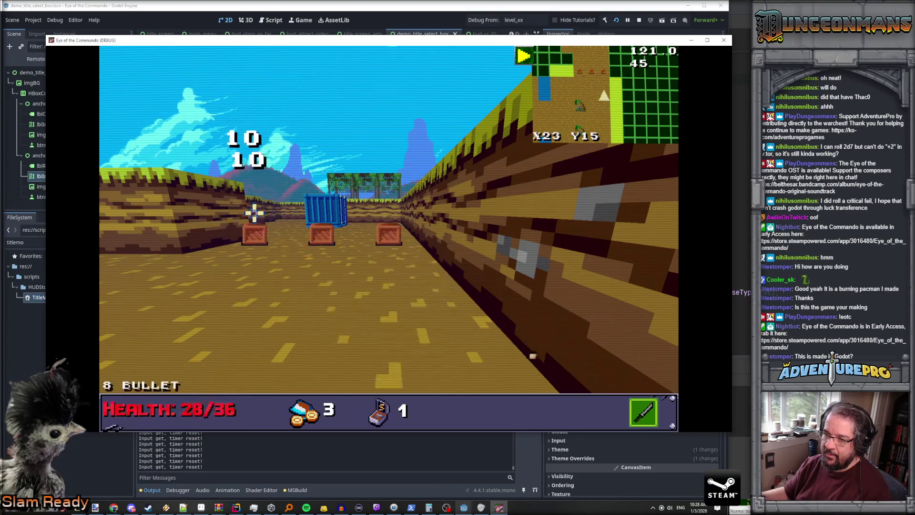
pyautogui.press('w')
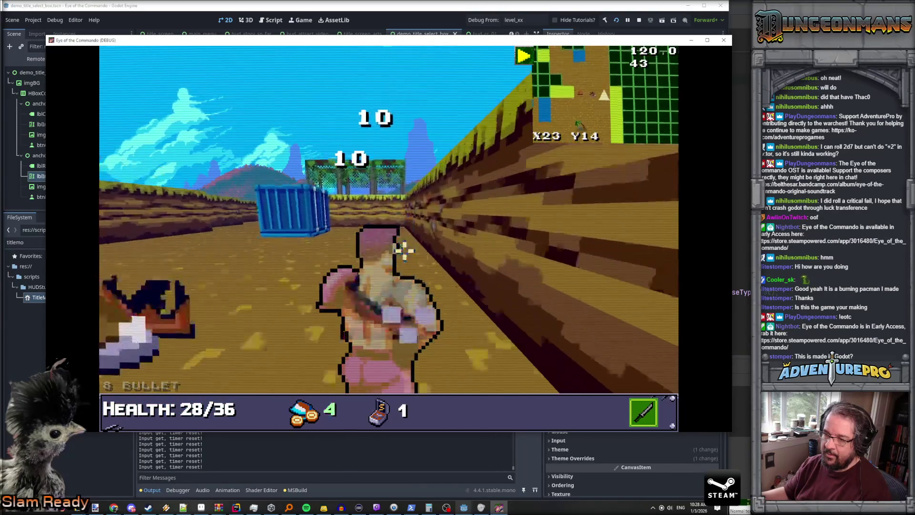
pyautogui.press('w')
pyautogui.press('q')
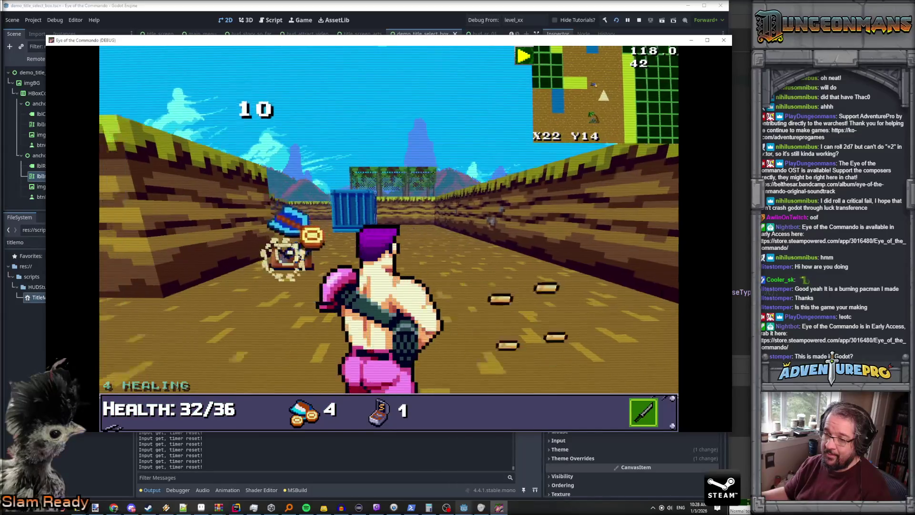
pyautogui.press('w')
pyautogui.press('q')
pyautogui.press('w')
pyautogui.press('w')
pyautogui.press('w')
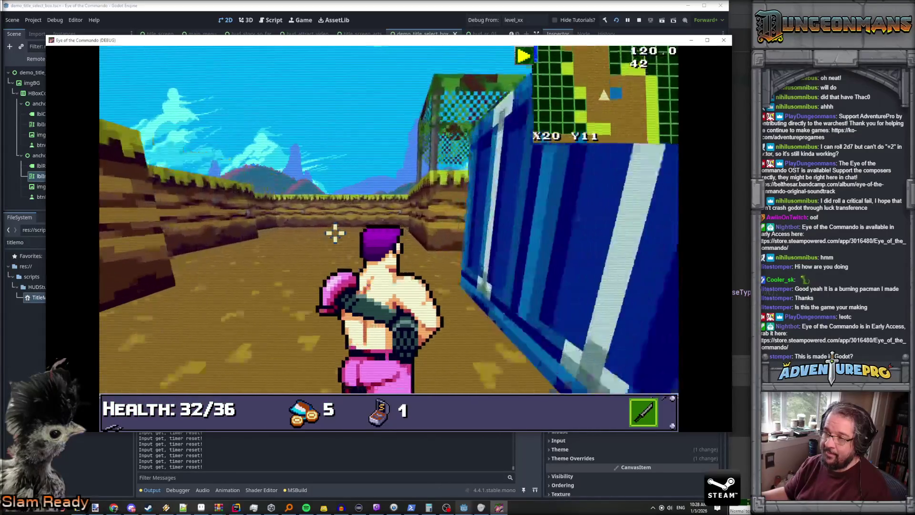
pyautogui.press('e')
pyautogui.press('w')
pyautogui.press('w')
pyautogui.press('w')
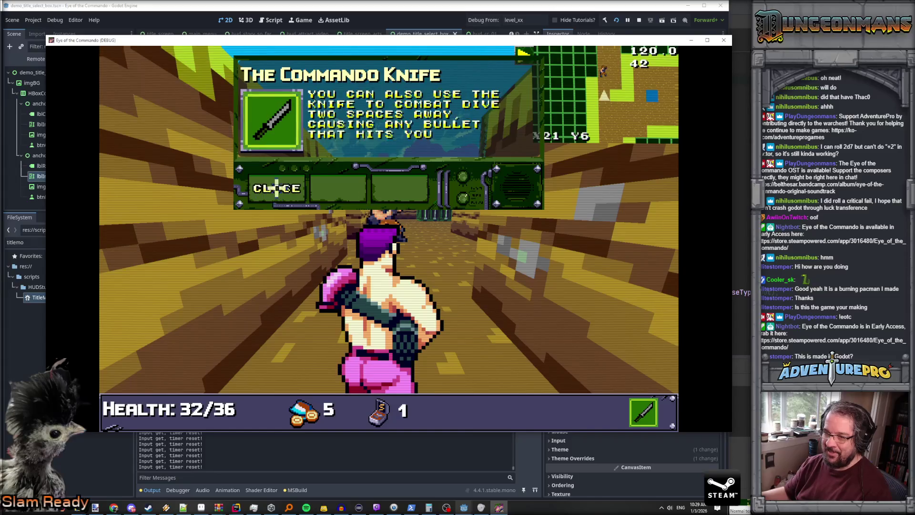
# Knife the enemy by the blue container after the Commando Knife tip.
pyautogui.click(277, 189)
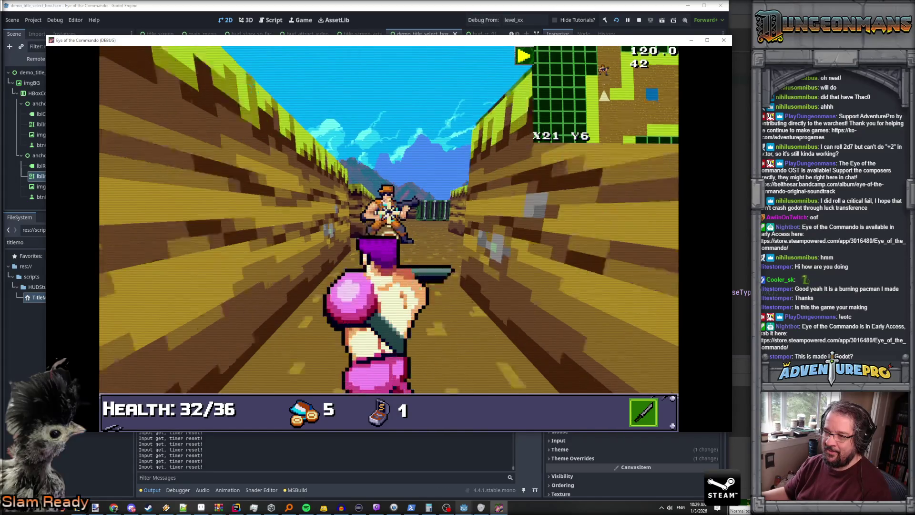
pyautogui.press('q')
pyautogui.press('q')
pyautogui.press('space')
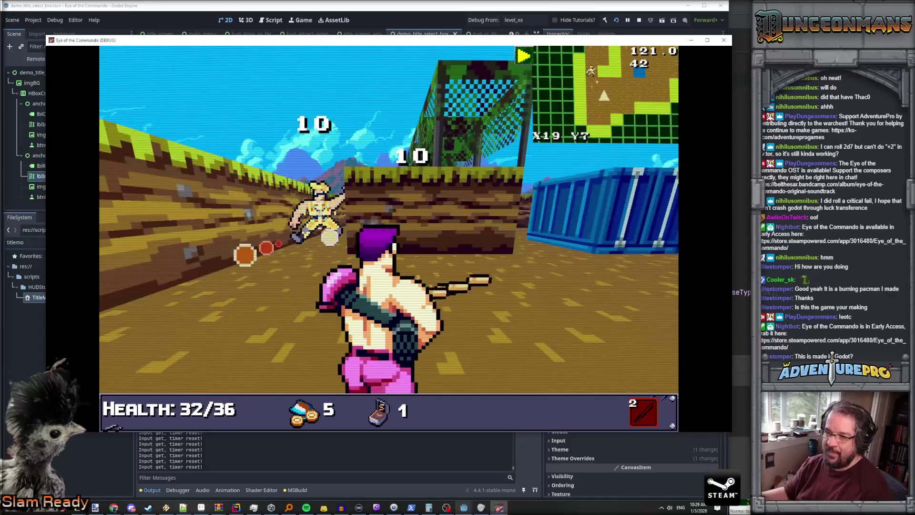
pyautogui.press('w')
pyautogui.press('a')
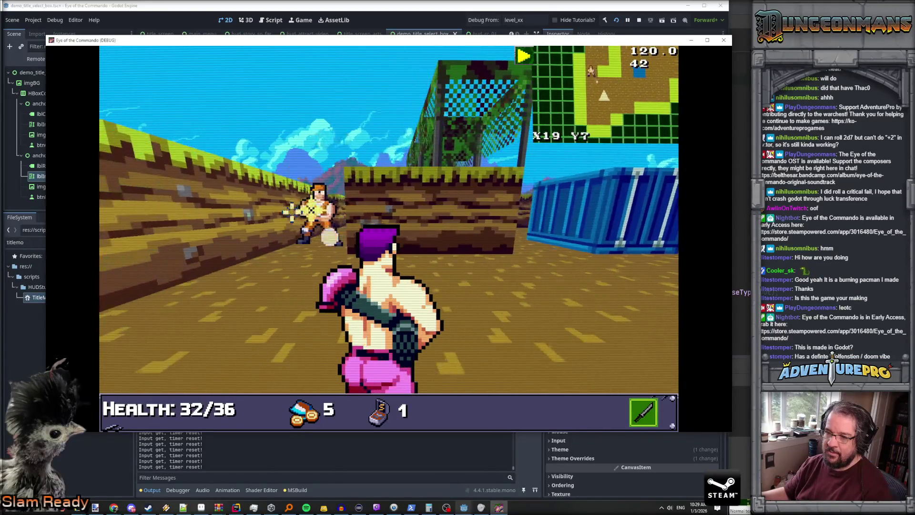
# Advance down the long corridor toward the volcano, past the soldier and green container.
pyautogui.press('a')
pyautogui.press('w')
pyautogui.press('w')
pyautogui.press('w')
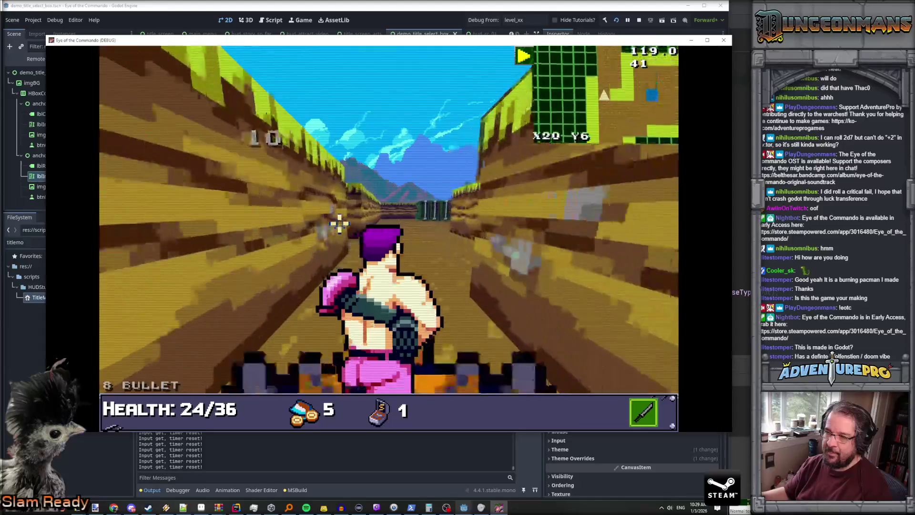
pyautogui.press('w')
pyautogui.press('w')
pyautogui.press('w')
pyautogui.press('d')
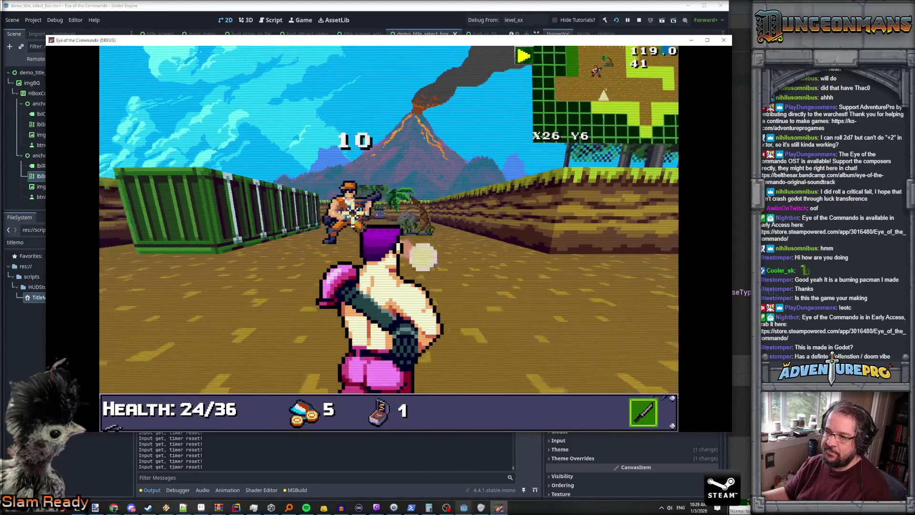
pyautogui.press('w')
pyautogui.press('w')
pyautogui.press('w')
pyautogui.press('w')
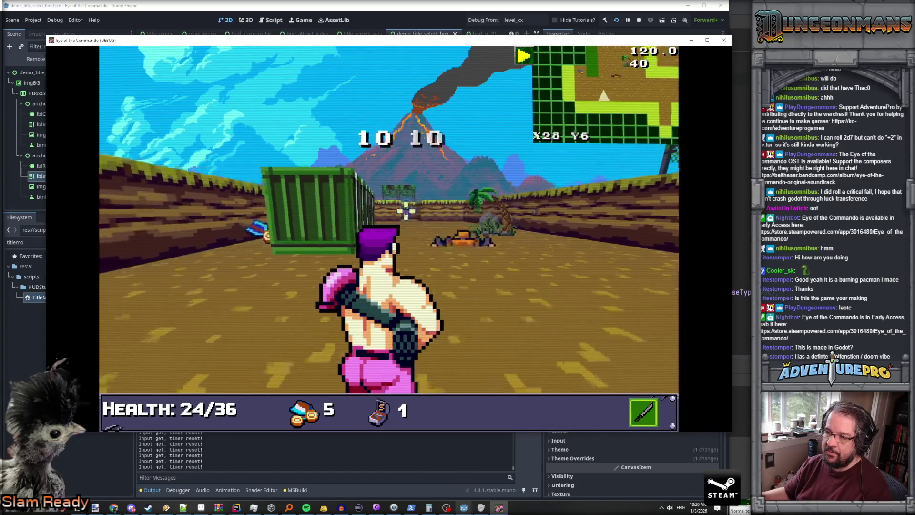
pyautogui.press('d')
pyautogui.press('w')
pyautogui.press('w')
pyautogui.press('w')
pyautogui.press('w')
pyautogui.press('w')
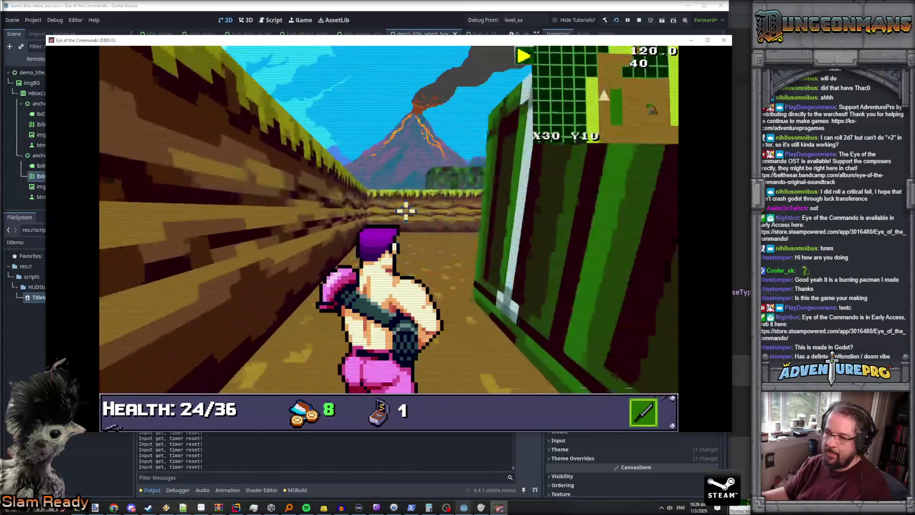
pyautogui.press('d')
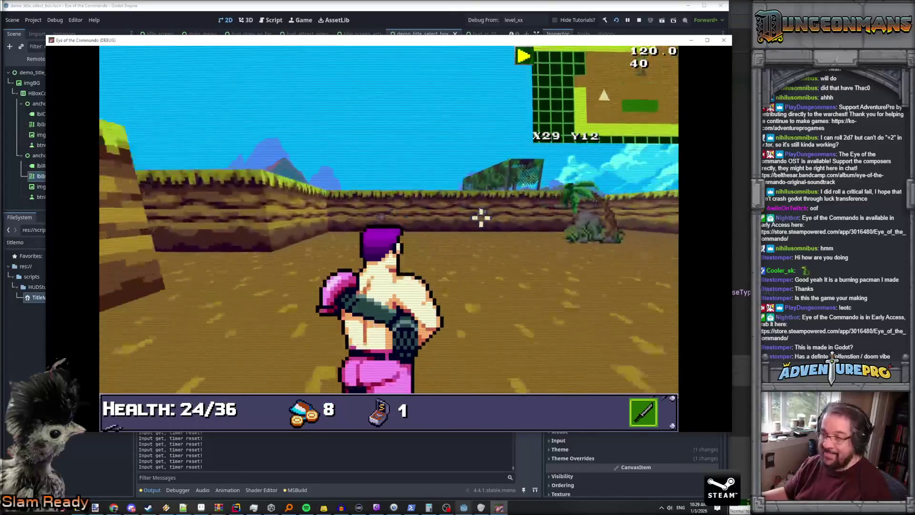
pyautogui.press('w')
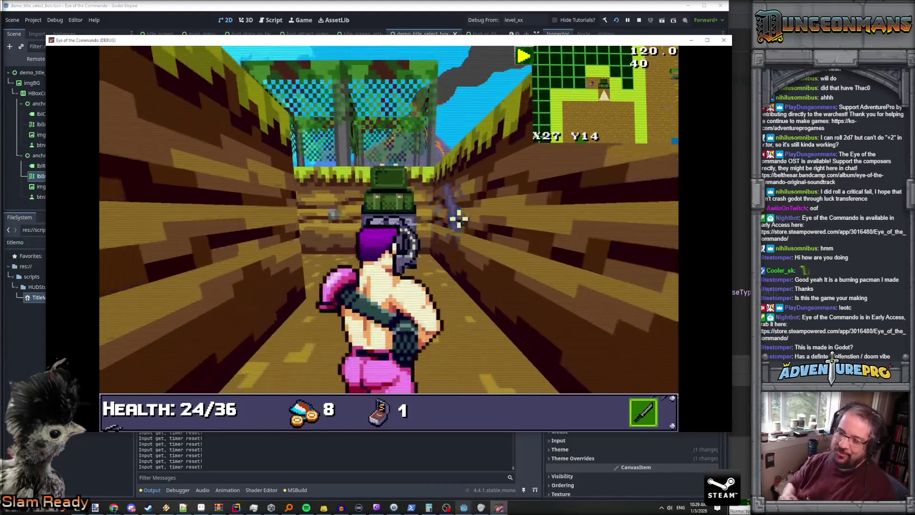
# Collect the TDR-451 and sub-weapon ammo, then bring up the full level map.
pyautogui.press('w')
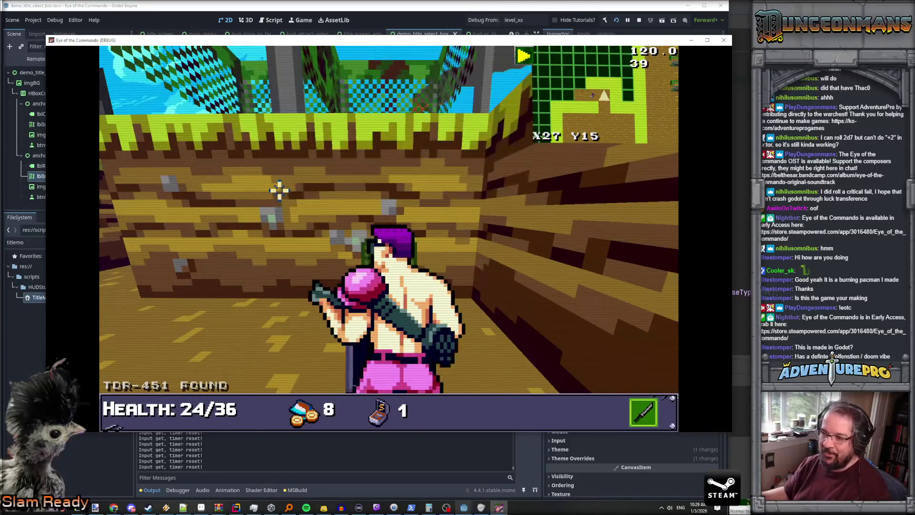
pyautogui.press('w')
pyautogui.click(283, 187)
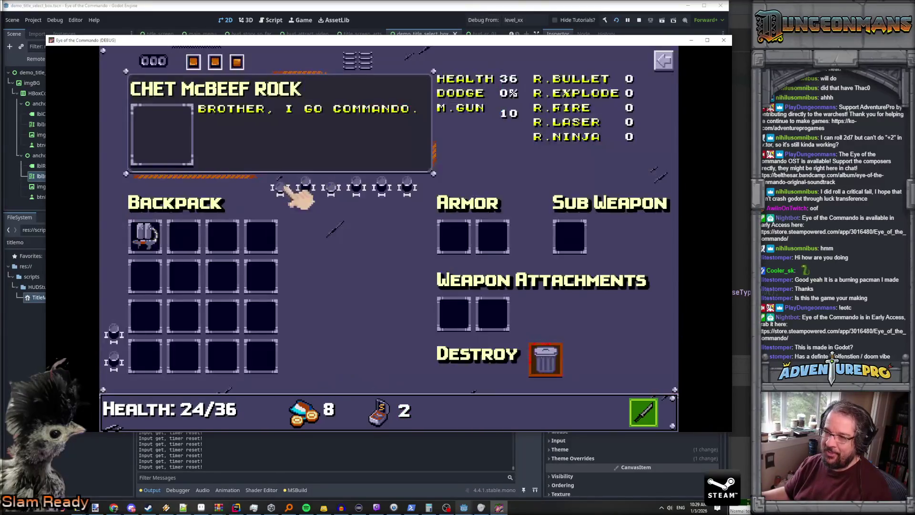
pyautogui.press('Escape')
pyautogui.press('m')
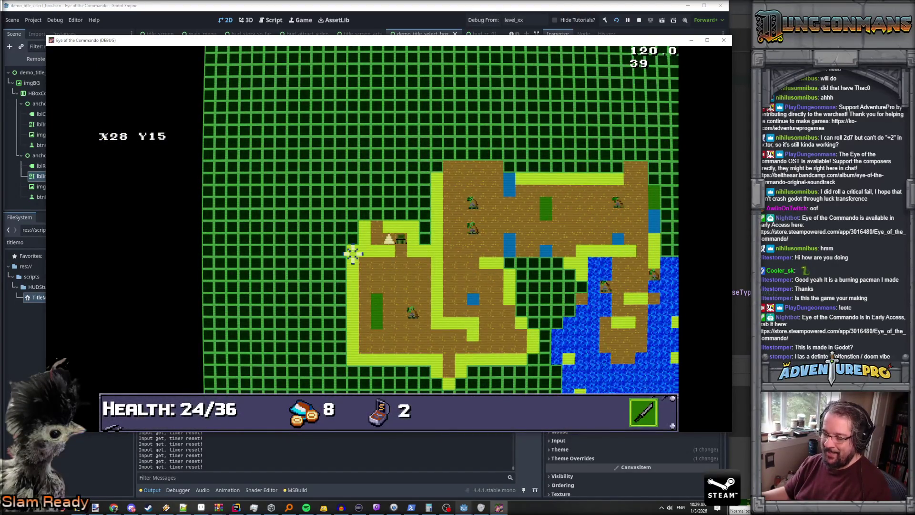
# Close the map, finish the Control tutorial, and advance toward the two enemy soldiers.
pyautogui.press('m')
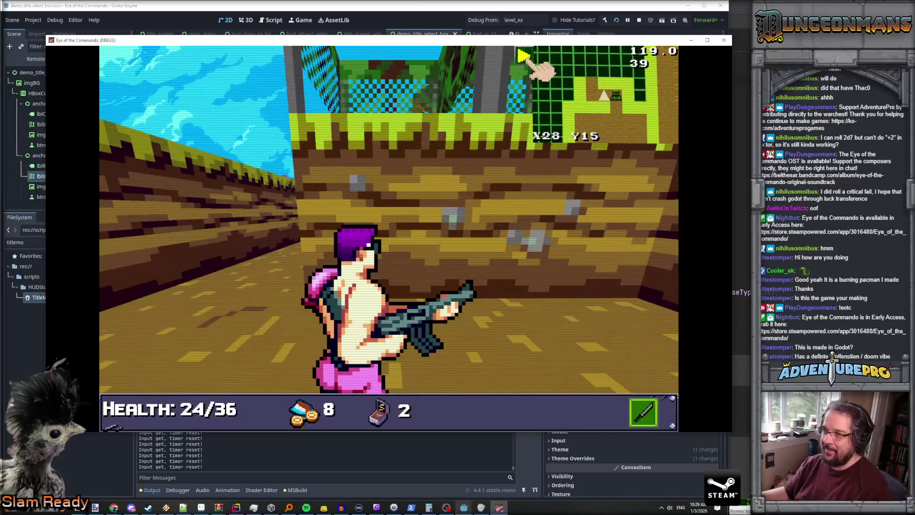
pyautogui.press('Left')
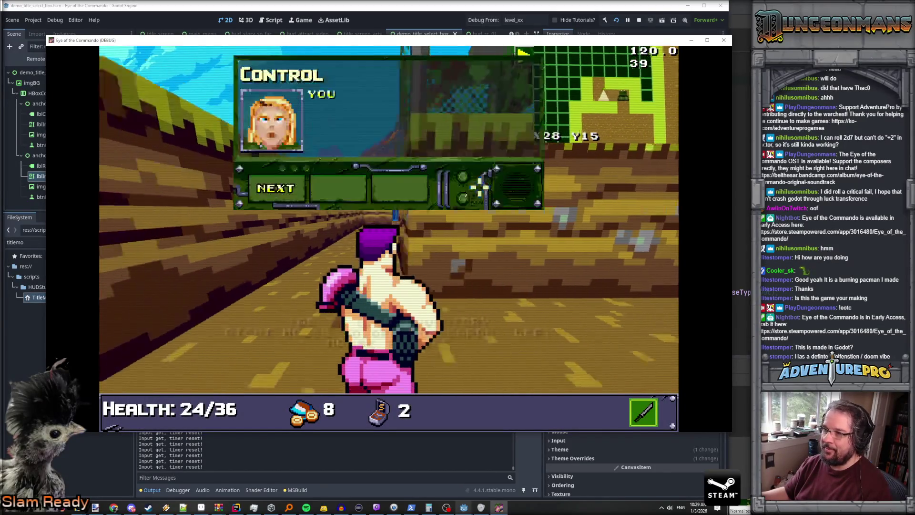
pyautogui.click(287, 188)
pyautogui.click(286, 188)
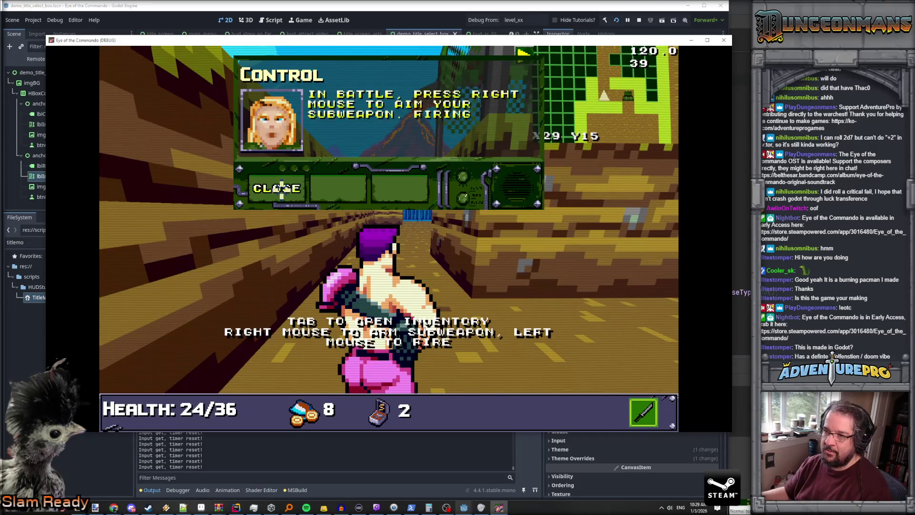
pyautogui.click(284, 190)
pyautogui.press('Up')
pyautogui.press('Up')
pyautogui.press('Up')
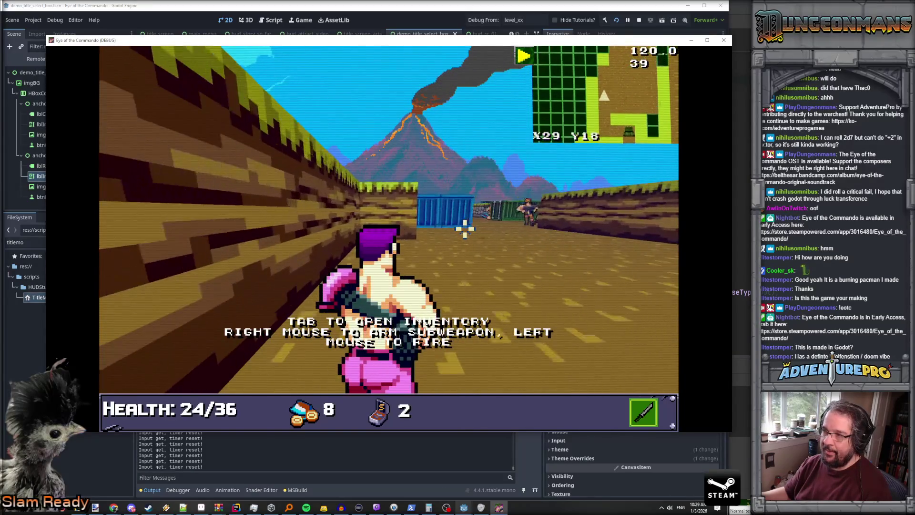
pyautogui.press('a')
pyautogui.press('Up')
pyautogui.press('Up')
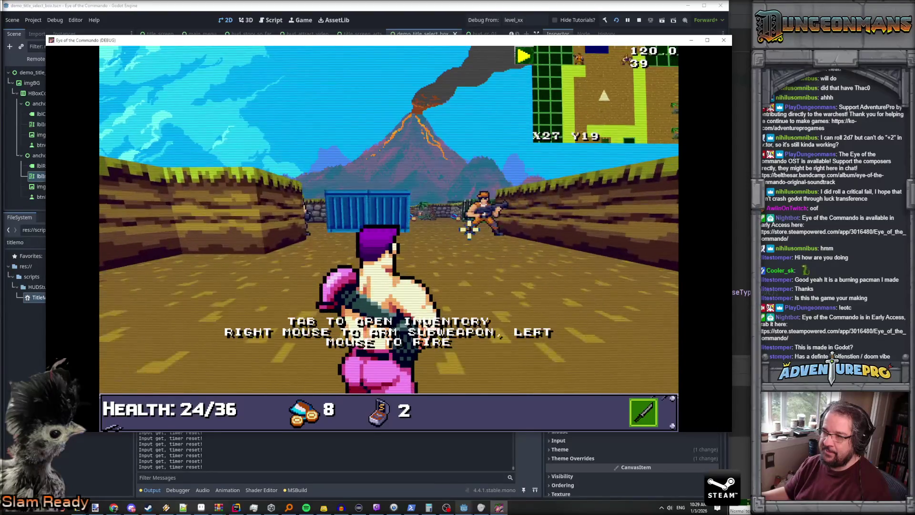
pyautogui.press('a')
pyautogui.press('a')
# Equip the TDR-451 as sub weapon in the inventory and fire it at the soldiers.
pyautogui.press('Tab')
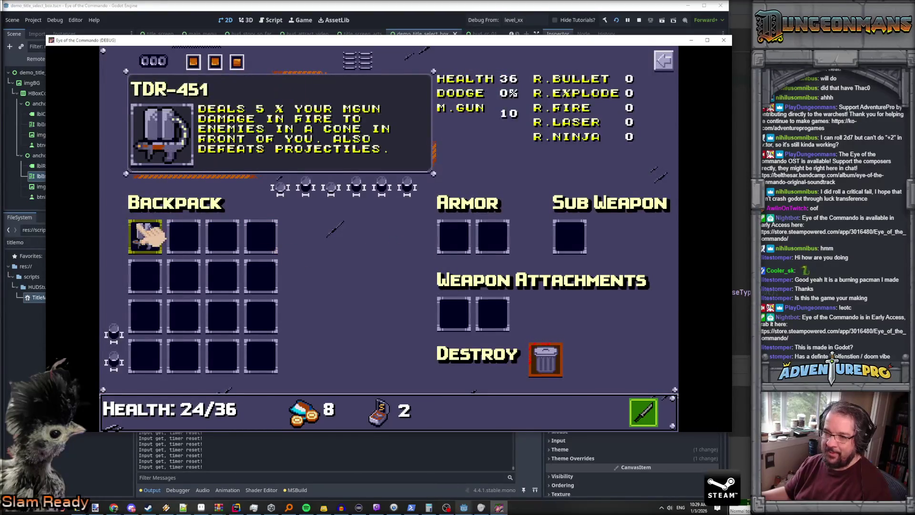
pyautogui.click(149, 230)
pyautogui.press('Tab')
pyautogui.press('a')
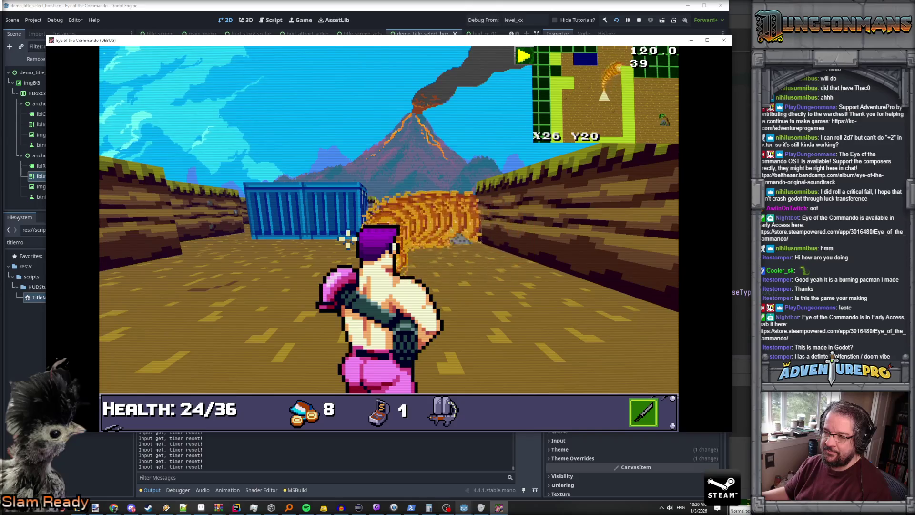
# Return toward the blue container and shoot the soldiers there.
pyautogui.press('w')
pyautogui.press('w')
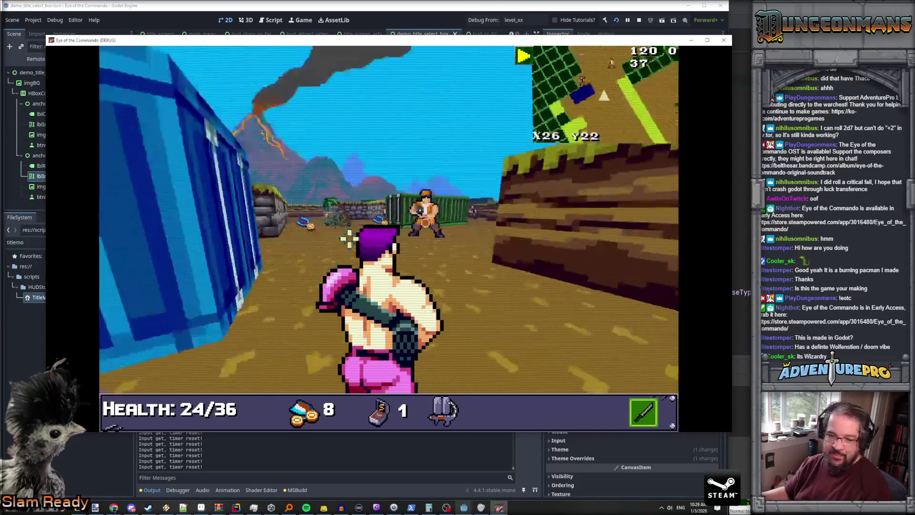
pyautogui.press('Left')
pyautogui.press('Left')
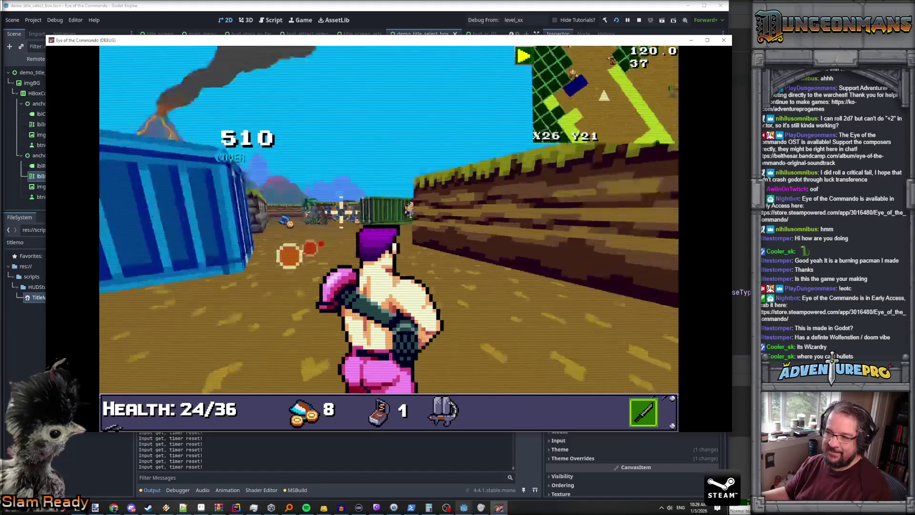
pyautogui.press('w')
pyautogui.press('w')
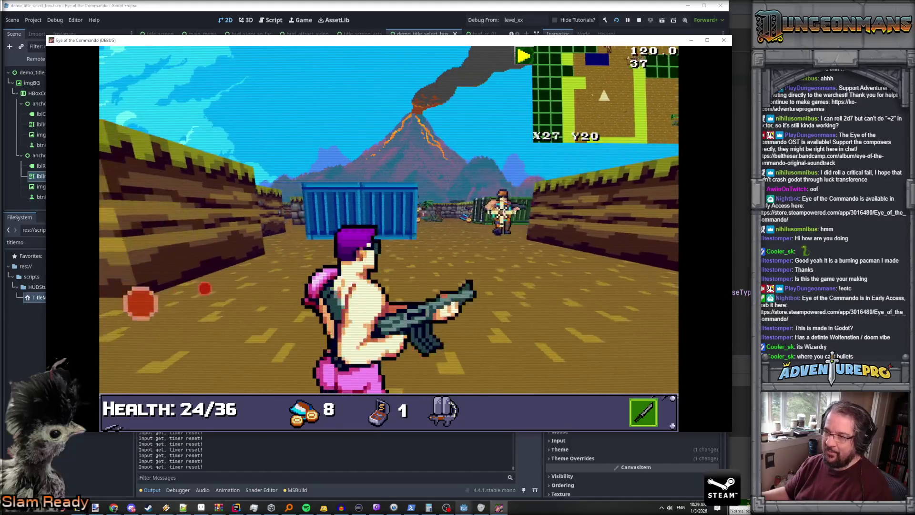
pyautogui.press('space')
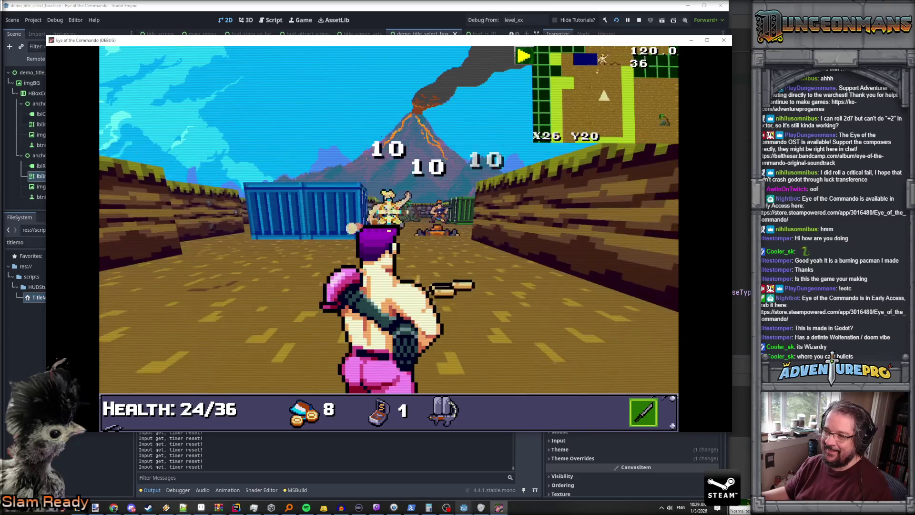
pyautogui.press('space')
pyautogui.press('w')
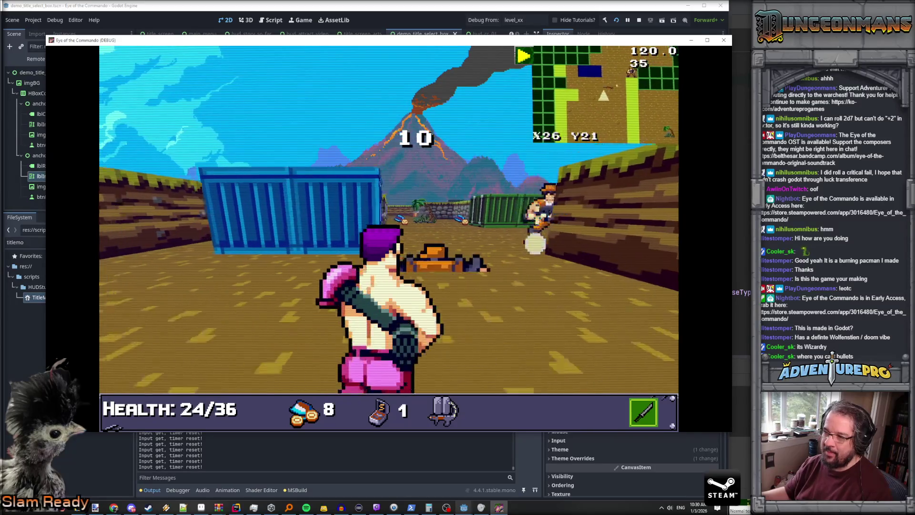
pyautogui.press('space')
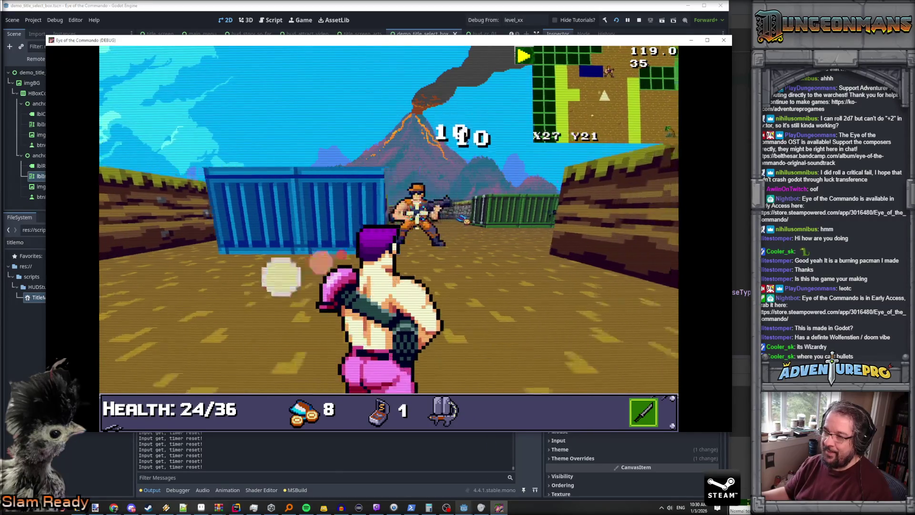
# Escape the fire into the stone-walled corridor, collecting bullets and the Gunpower upgrade.
pyautogui.press('Left')
pyautogui.press('w')
pyautogui.press('w')
pyautogui.press('w')
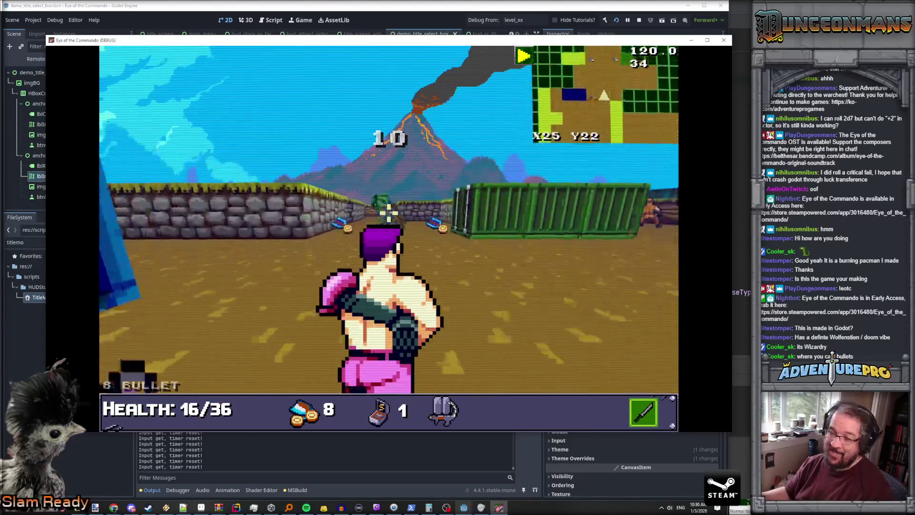
pyautogui.press('Left')
pyautogui.press('w')
pyautogui.press('w')
pyautogui.press('Right')
pyautogui.press('w')
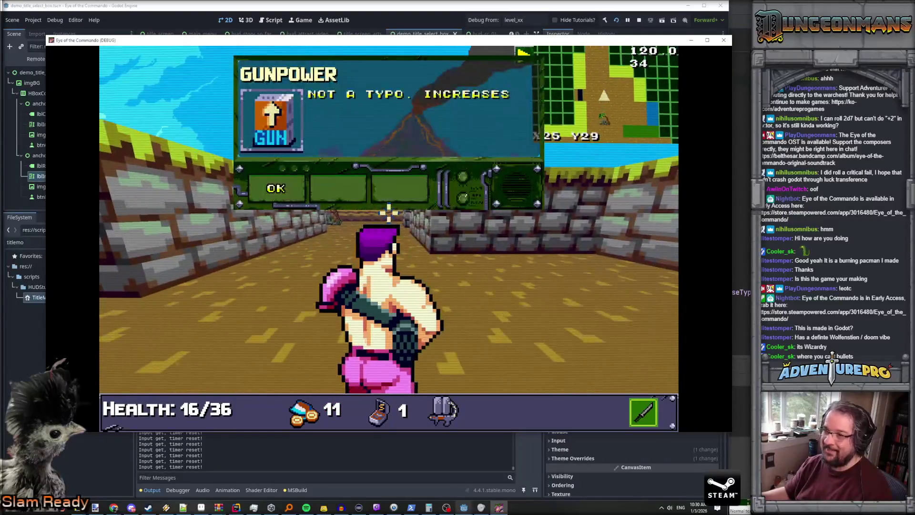
# Collect the Great Freedom Medal and Light Armored Vest along the stone wall.
pyautogui.click(284, 188)
pyautogui.press('d')
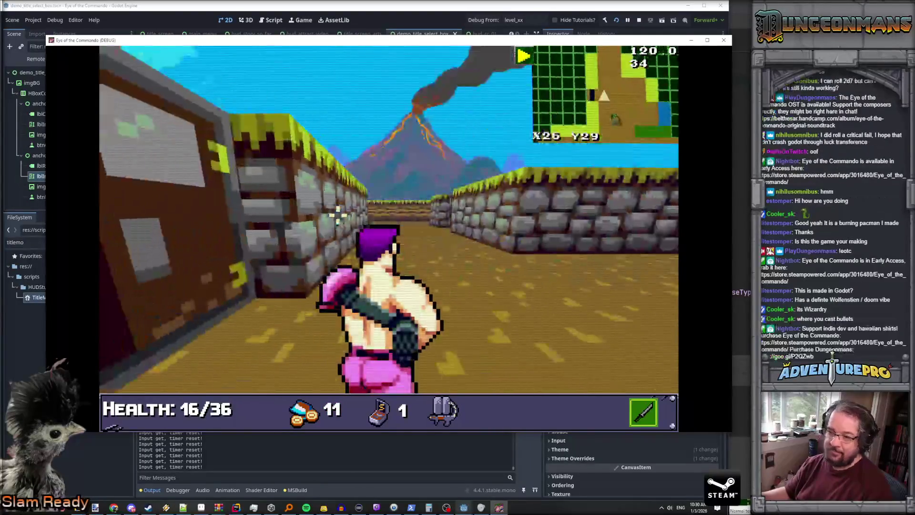
pyautogui.press('d')
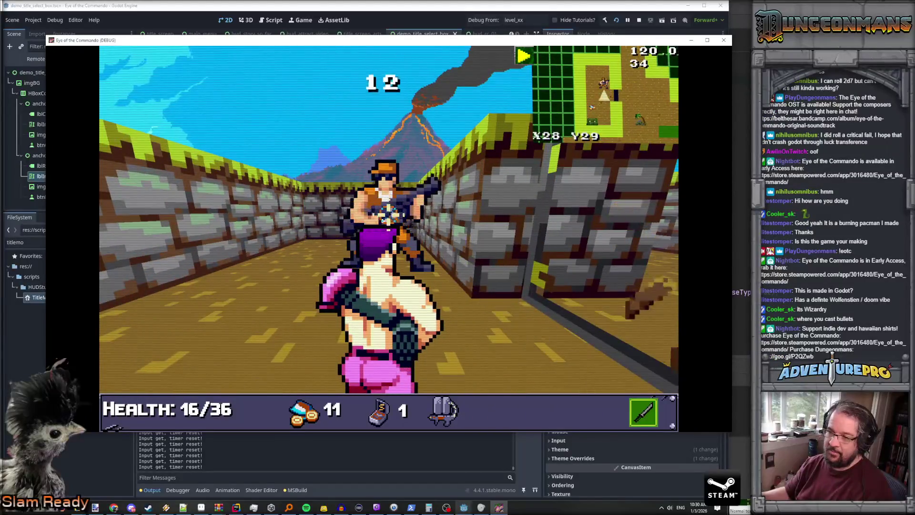
pyautogui.press('q')
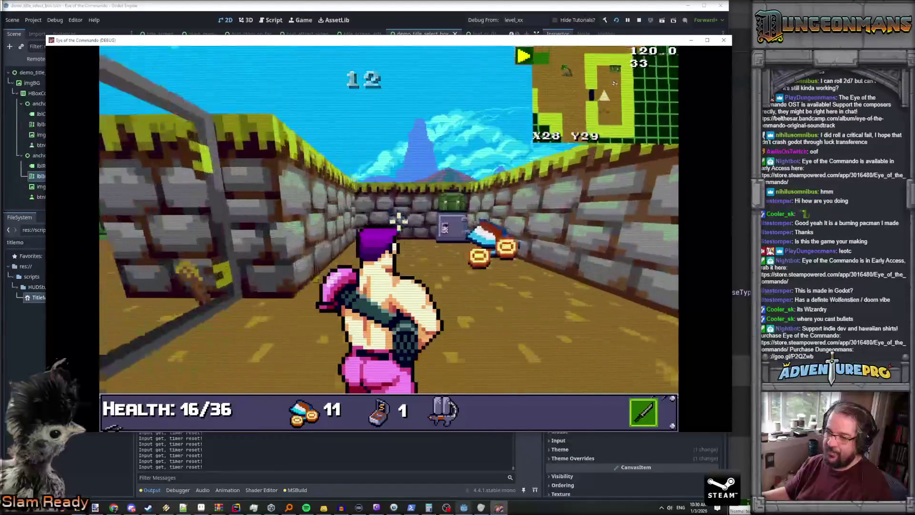
pyautogui.press('w')
pyautogui.click(282, 189)
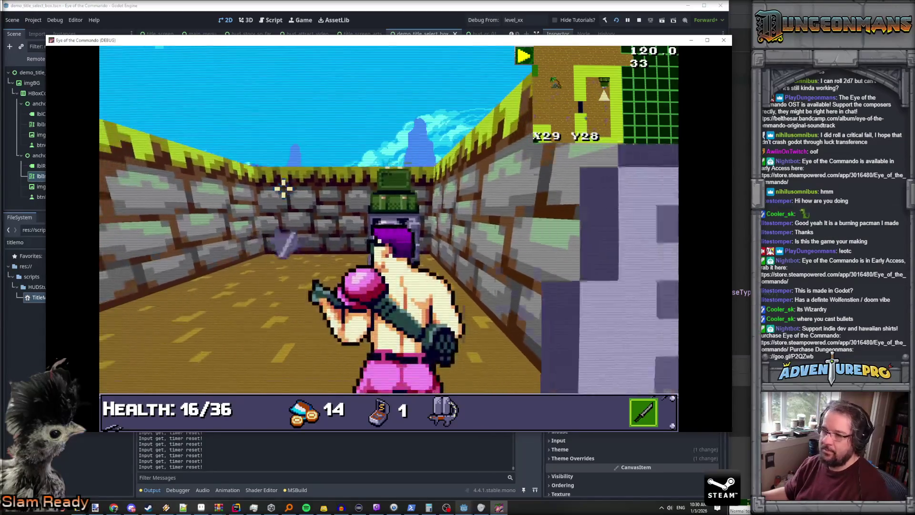
pyautogui.press('w')
pyautogui.click(265, 189)
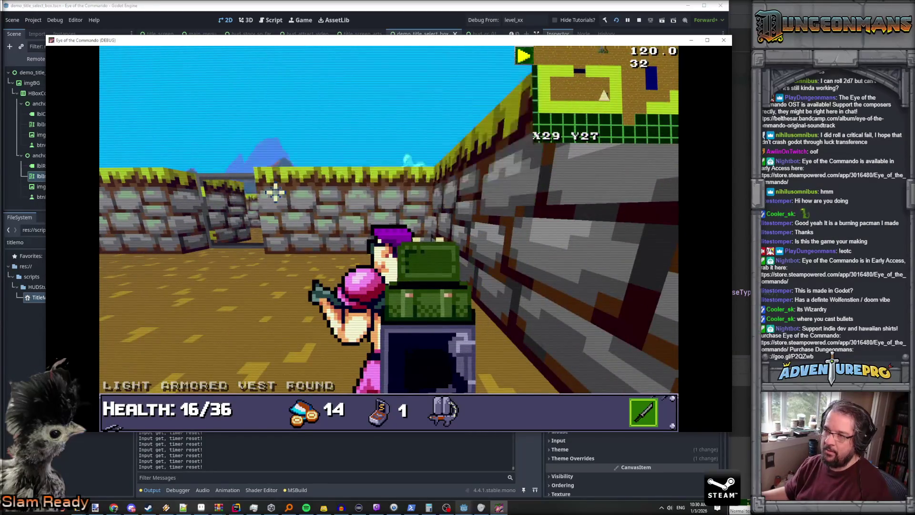
# Head back down the volcano corridor to Y32 and retreat through the doorway from an enemy.
pyautogui.press('s')
pyautogui.press('w')
pyautogui.press('a')
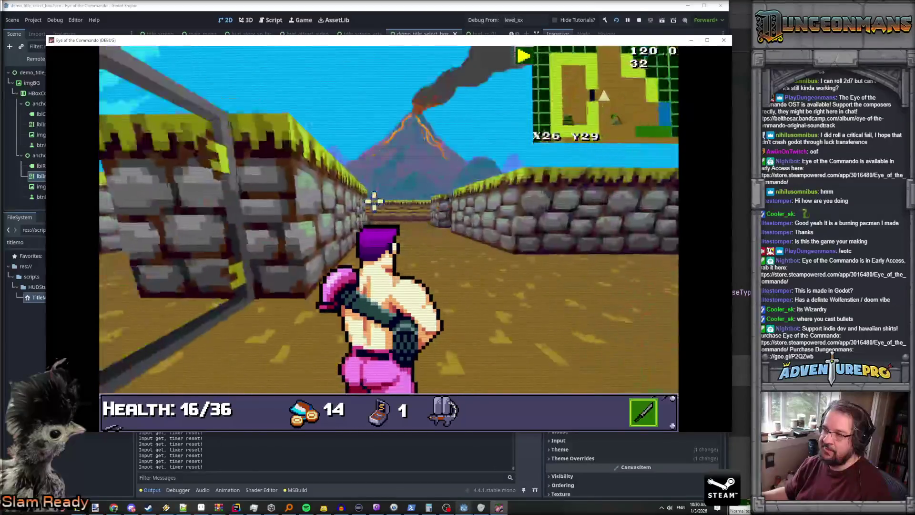
pyautogui.press('w')
pyautogui.press('w')
pyautogui.press('a')
pyautogui.press('w')
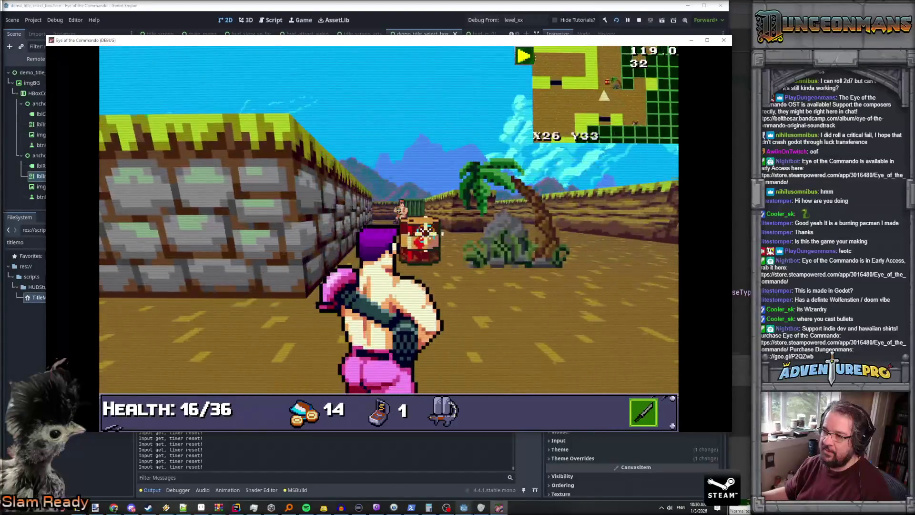
pyautogui.press('a')
pyautogui.press('w')
pyautogui.press('w')
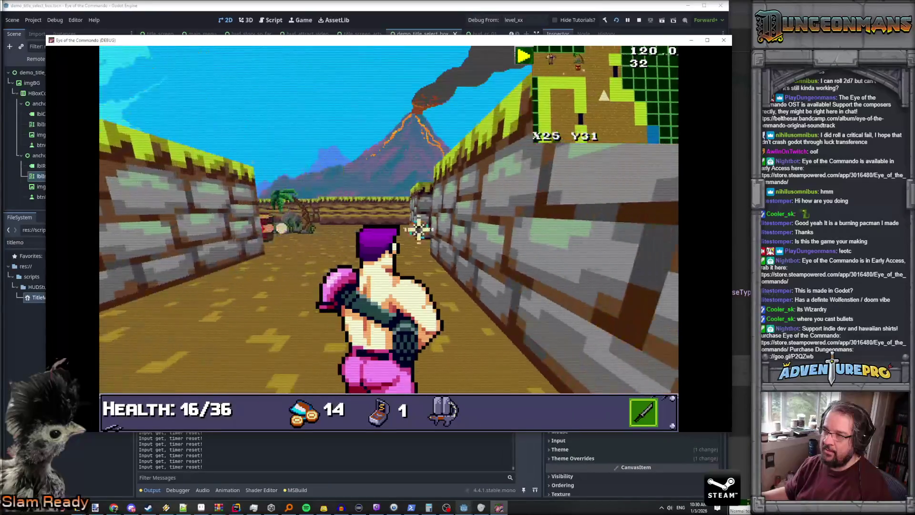
pyautogui.press('a')
pyautogui.press('w')
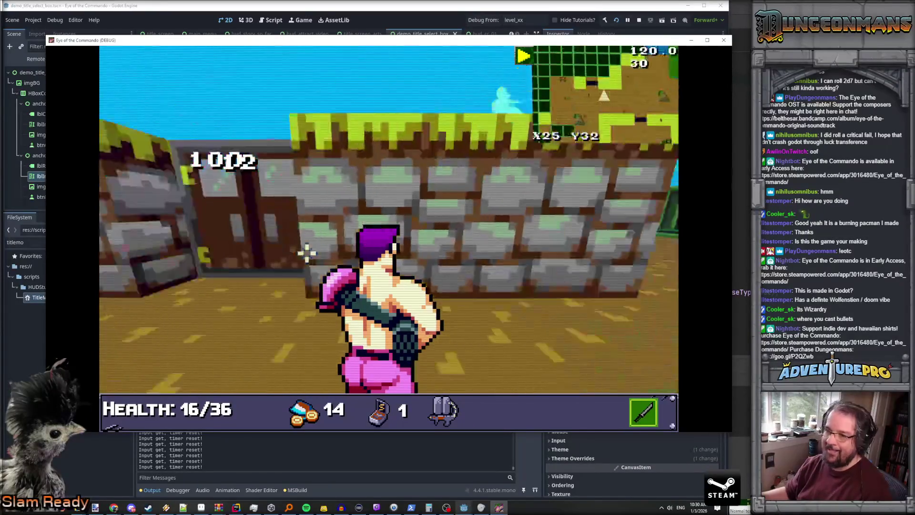
pyautogui.press('w')
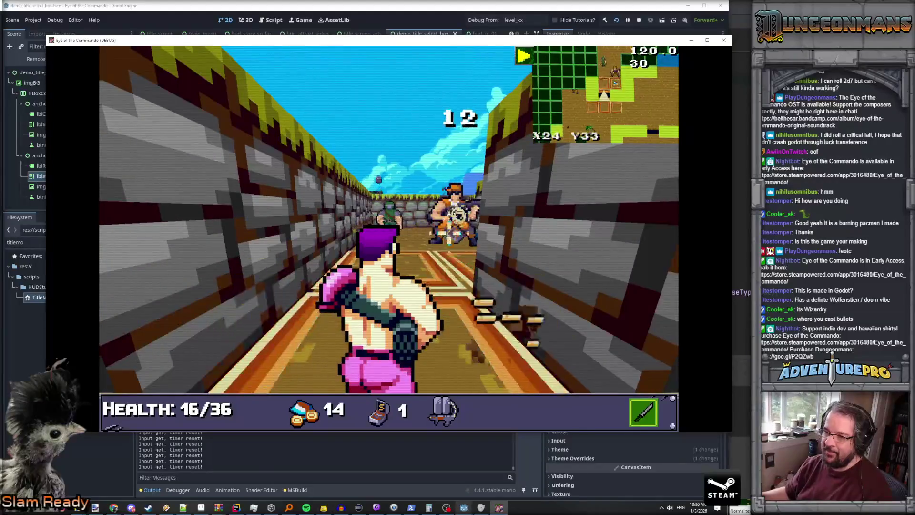
pyautogui.press('s')
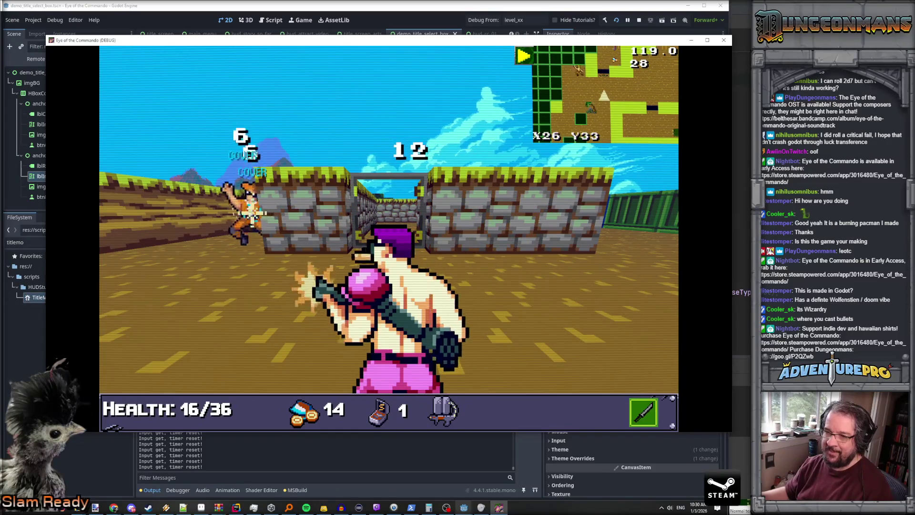
# Advance down the corridor collecting coins and push toward the enemies.
pyautogui.press('w')
pyautogui.press('w')
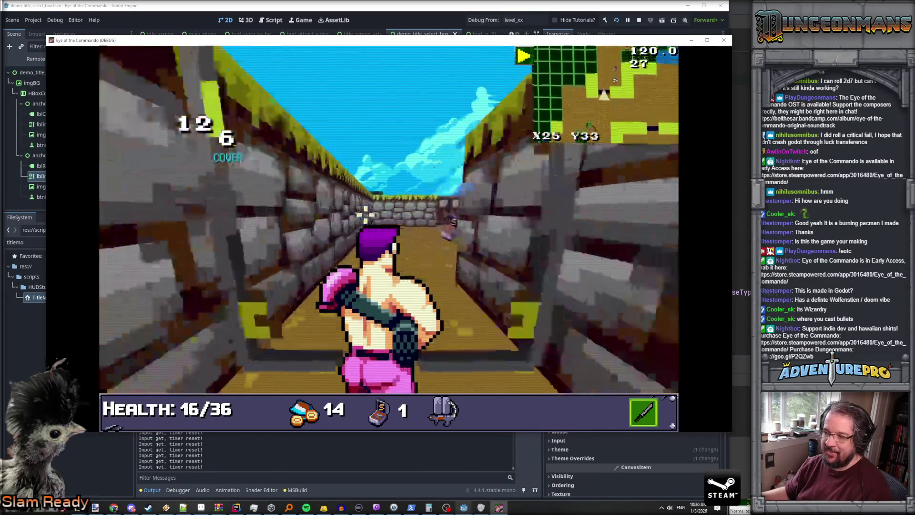
pyautogui.press('a')
pyautogui.press('w')
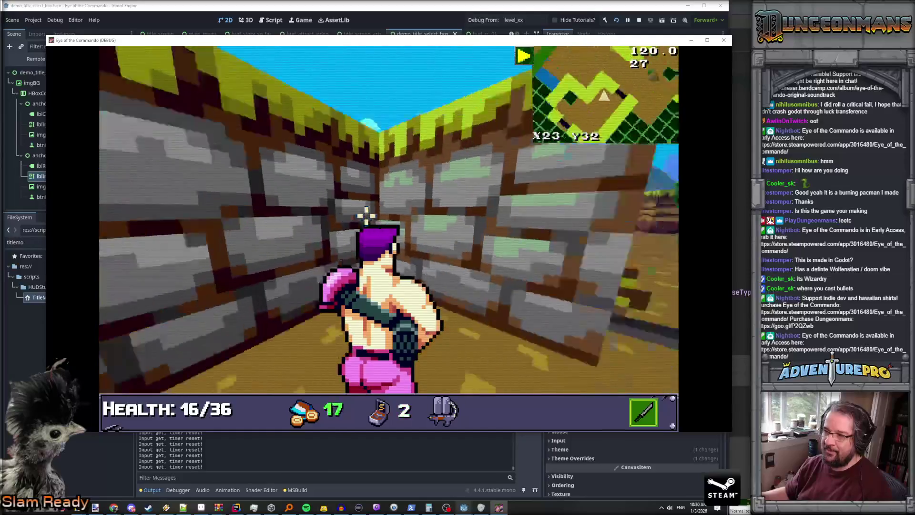
pyautogui.press('d')
pyautogui.press('w')
pyautogui.press('w')
pyautogui.press('w')
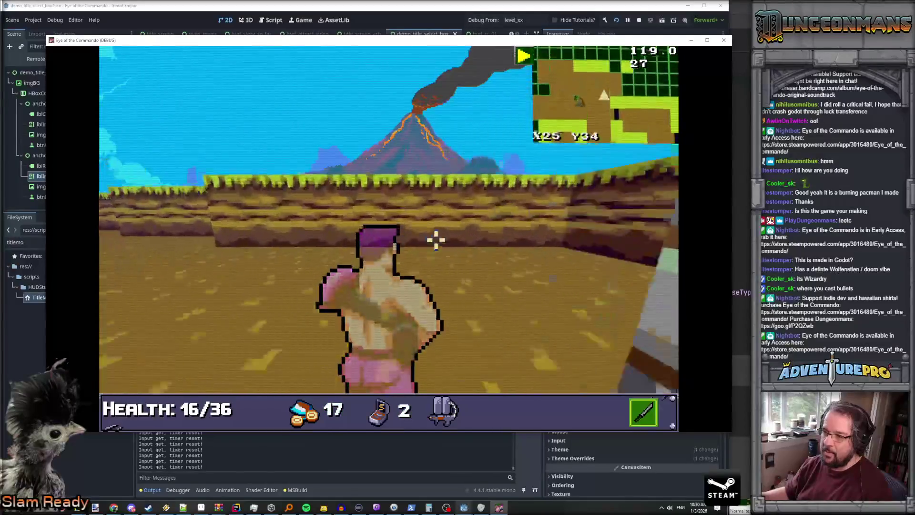
pyautogui.press('d')
pyautogui.press('w')
pyautogui.press('w')
pyautogui.press('w')
pyautogui.press('w')
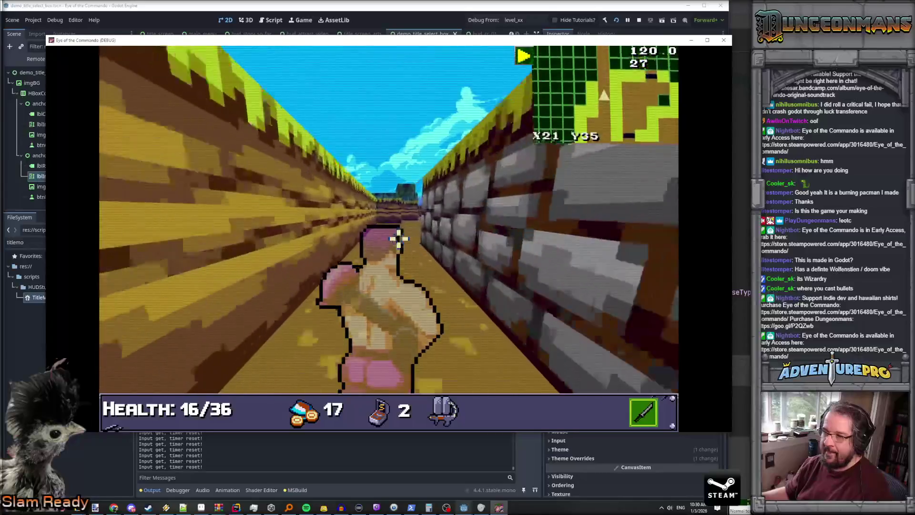
pyautogui.press('a')
# Pick up the bullets by the downed enemy and move to X13 Y32 by the green crate.
pyautogui.press('d')
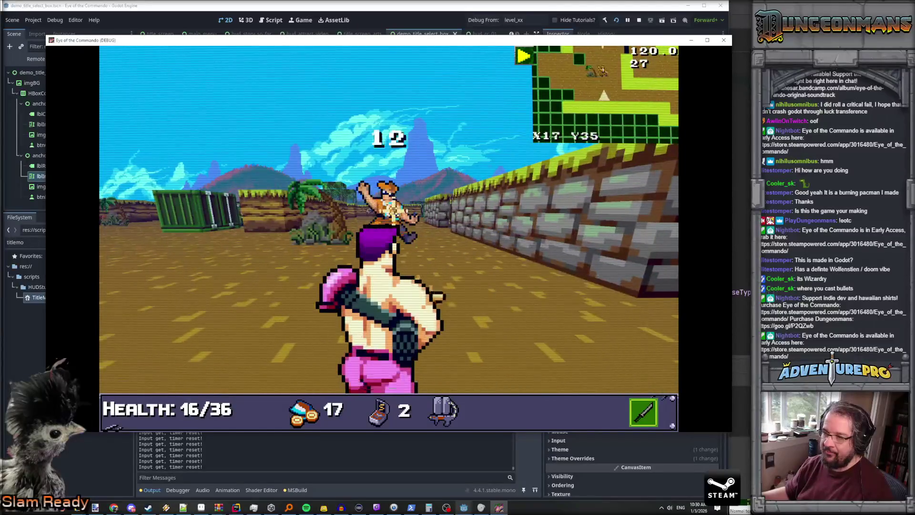
pyautogui.press('a')
pyautogui.press('w')
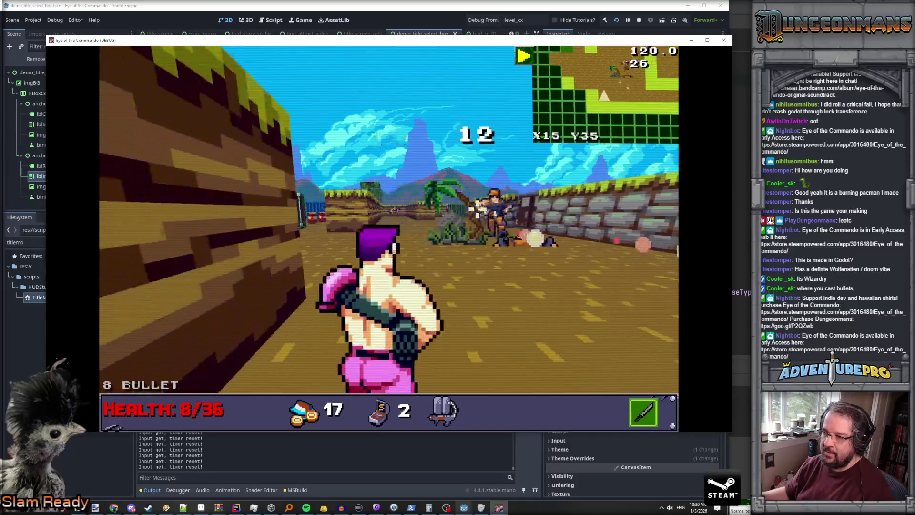
pyautogui.press('d')
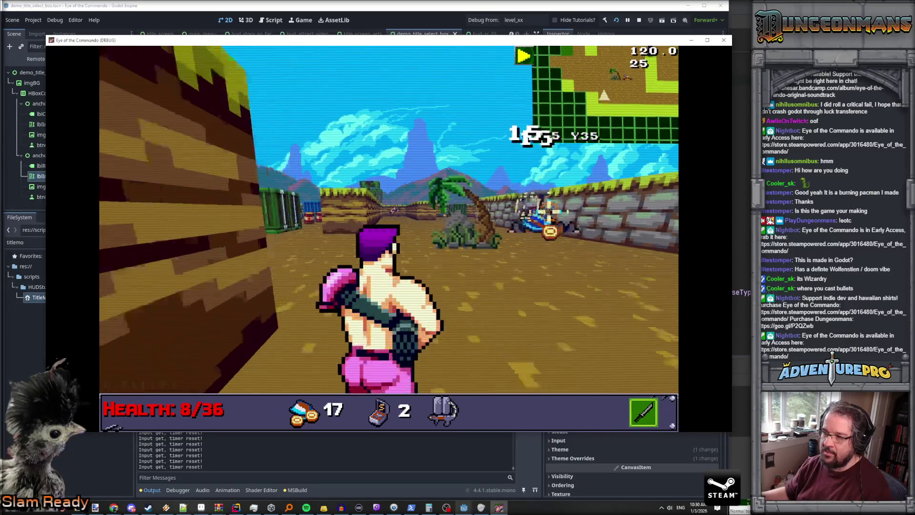
pyautogui.press('a')
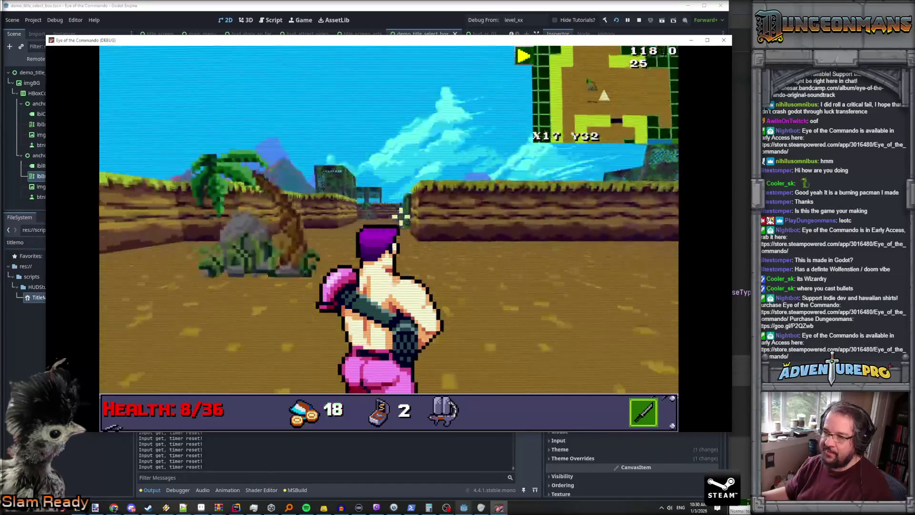
pyautogui.press('w')
pyautogui.press('w')
pyautogui.press('w')
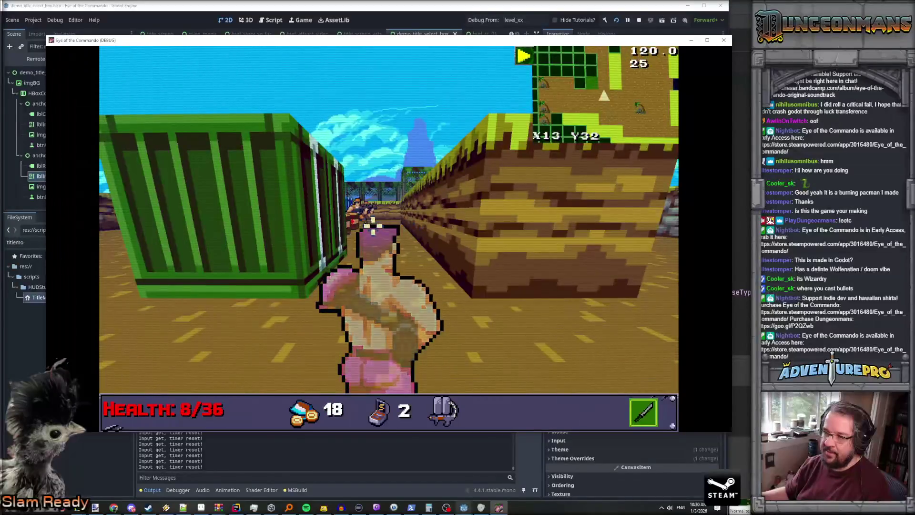
pyautogui.press('a')
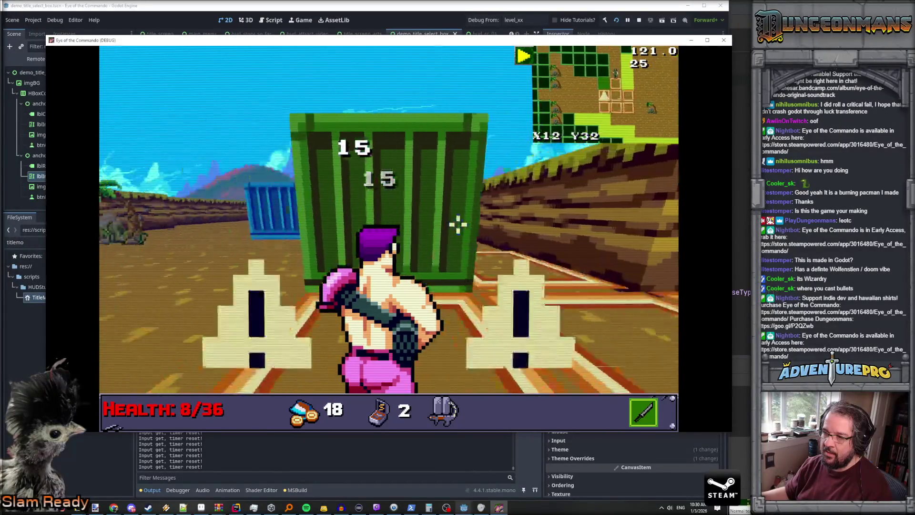
pyautogui.press('w')
pyautogui.press('w')
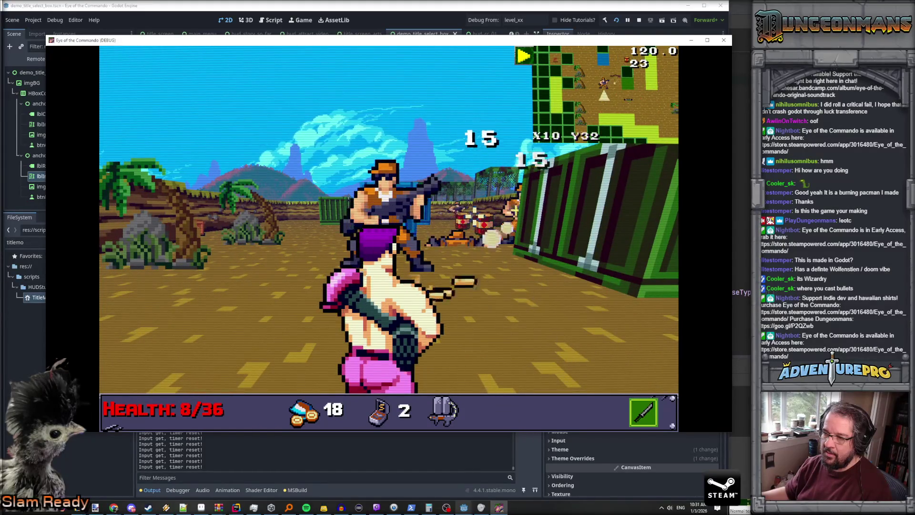
# Shoot the enemies by the blue container, grab the Commando Knife, and fight until Game Over.
pyautogui.press('w')
pyautogui.press('w')
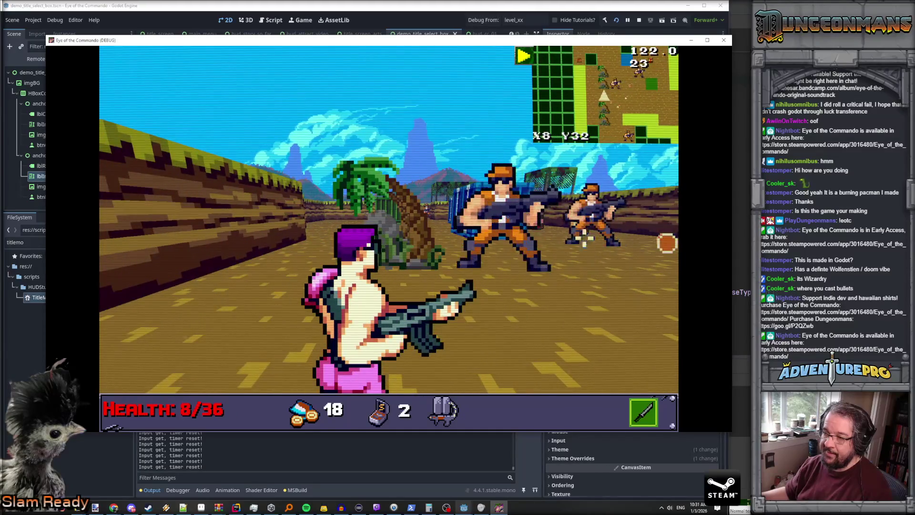
pyautogui.press('space')
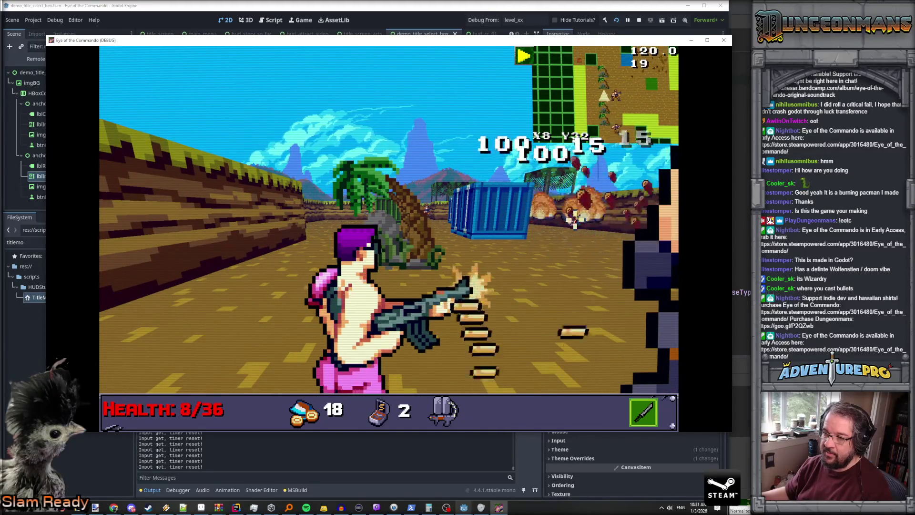
pyautogui.press('e')
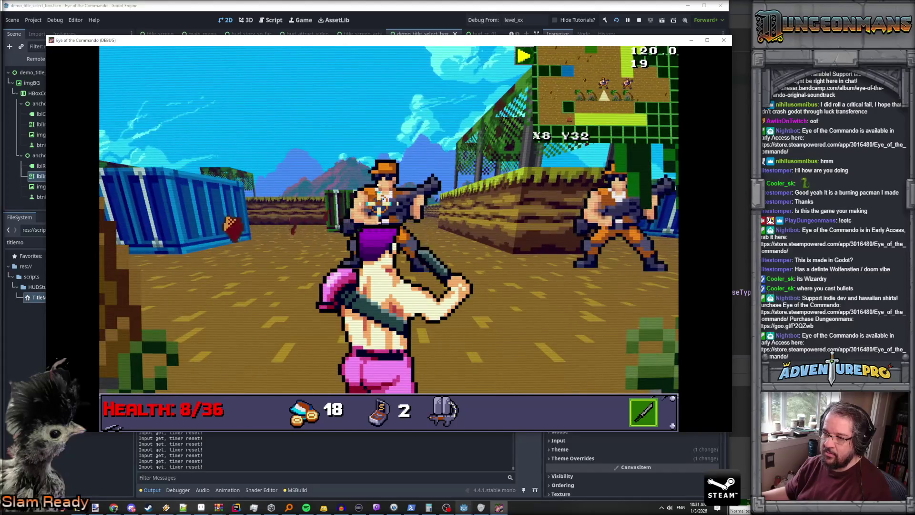
pyautogui.press('e')
pyautogui.press('w')
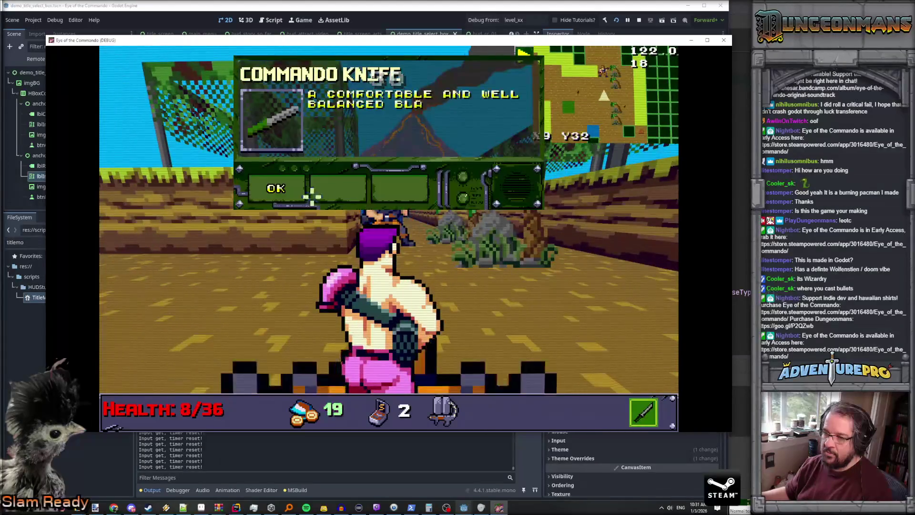
pyautogui.click(267, 188)
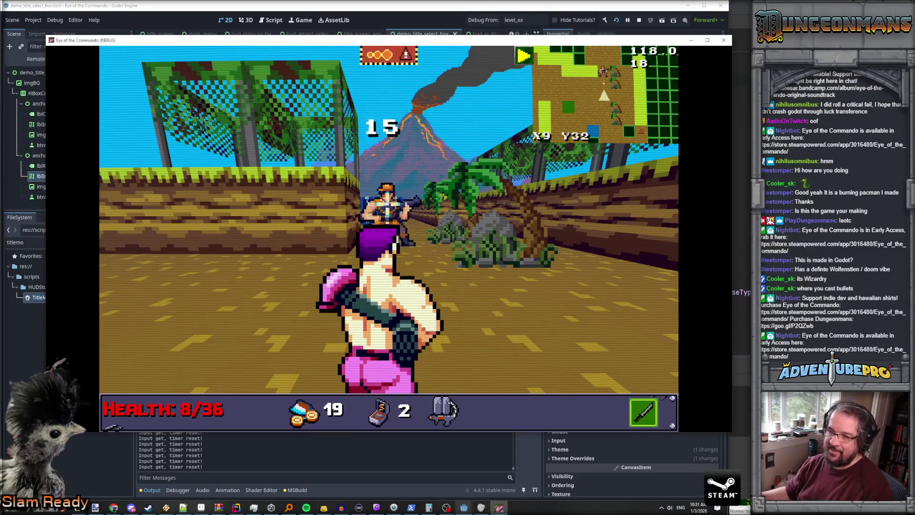
pyautogui.press('w')
pyautogui.click(466, 209)
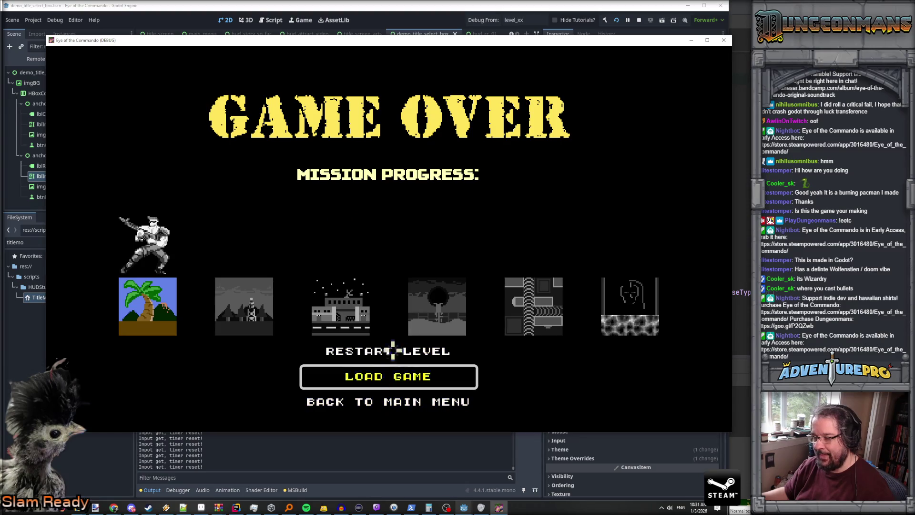
# Go from Game Over back through the Early Access notice and title menu to start a new game.
pyautogui.click(391, 402)
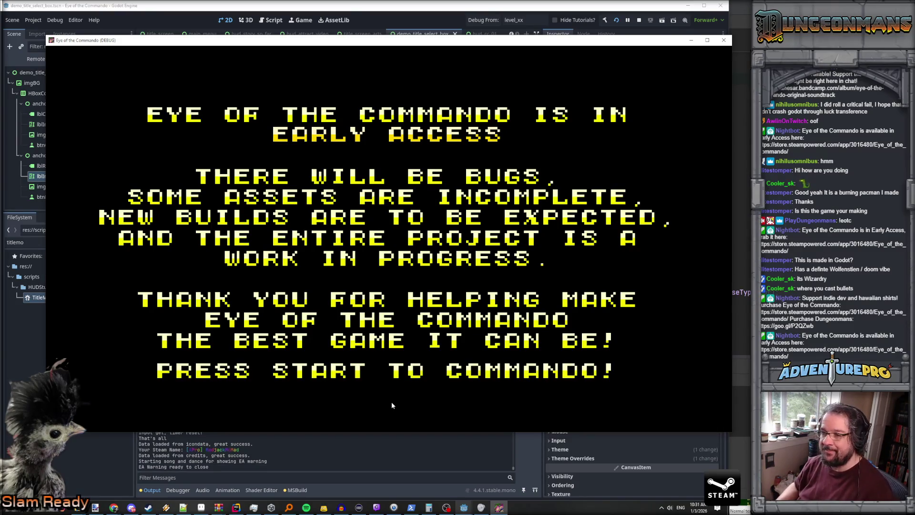
pyautogui.press('Return')
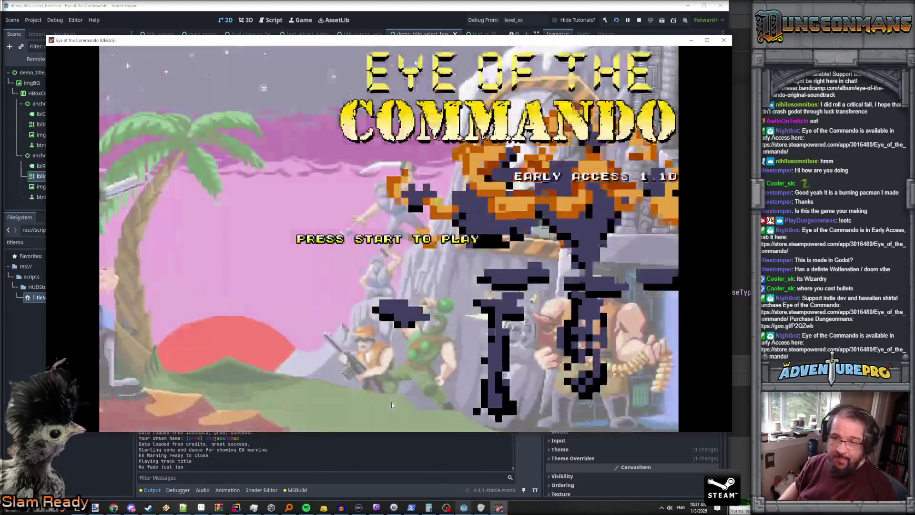
pyautogui.press('Return')
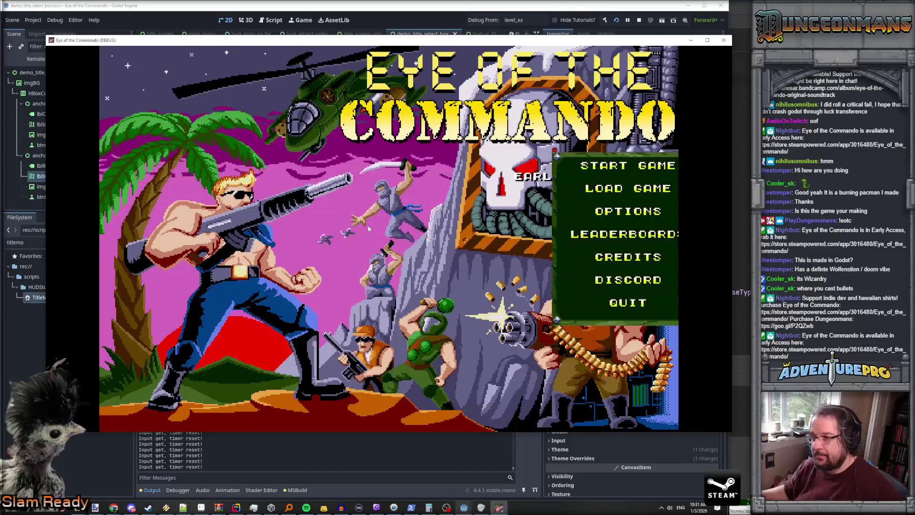
pyautogui.click(574, 166)
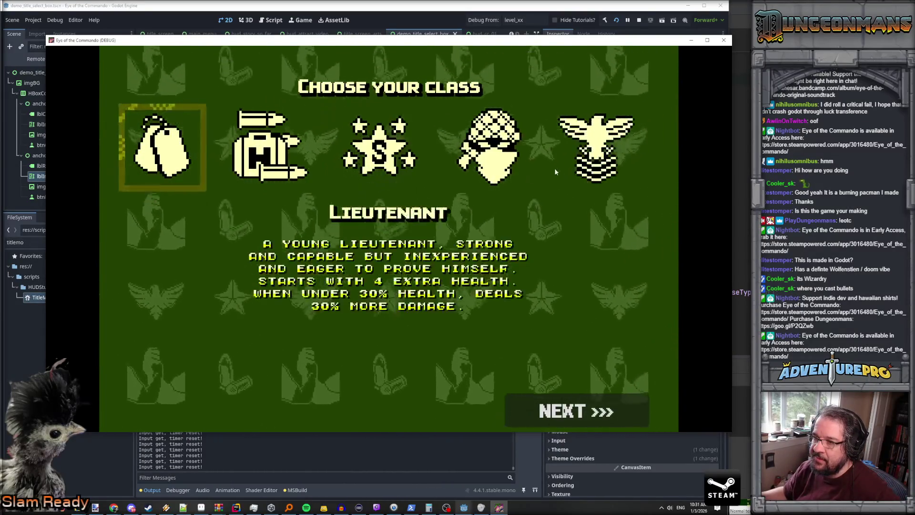
# Choose the Colonel class with the Commando Cannon, re-roll the hero's look several times, and start the mission.
pyautogui.click(615, 169)
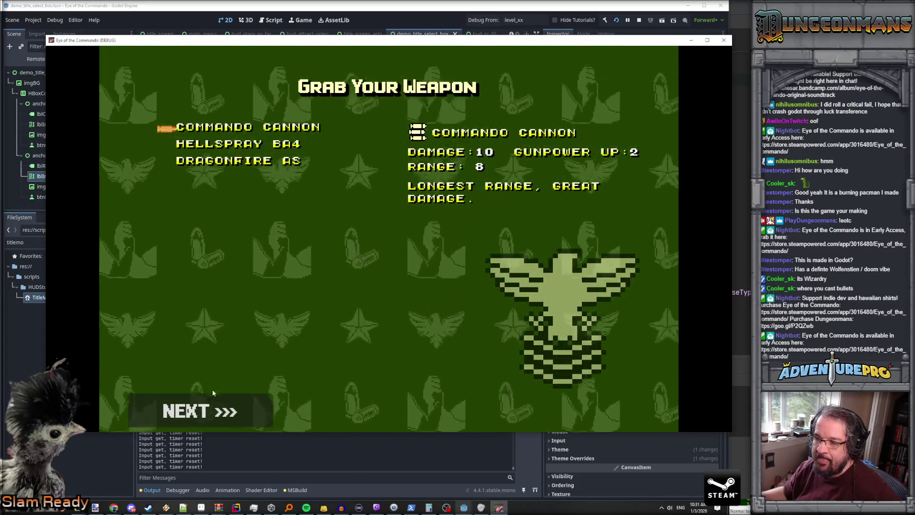
pyautogui.press('Return')
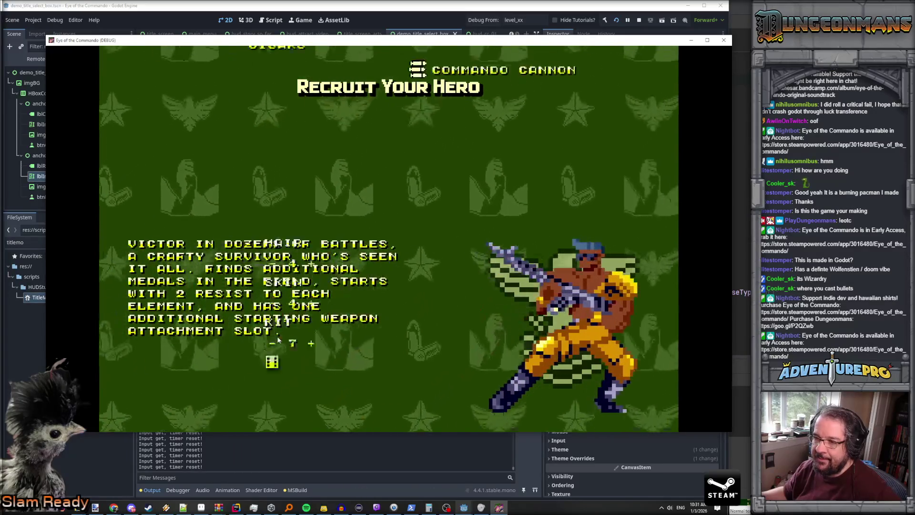
pyautogui.click(434, 362)
pyautogui.click(435, 362)
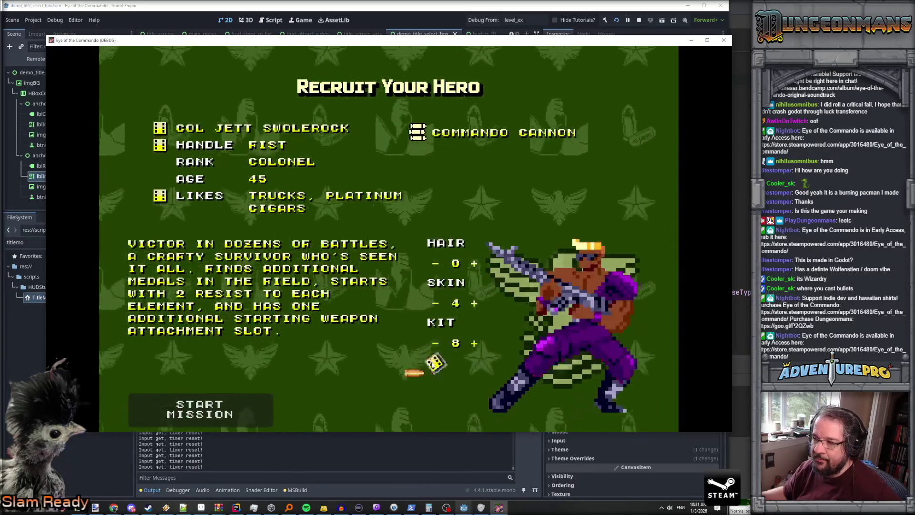
pyautogui.click(434, 362)
pyautogui.press('Return')
pyautogui.press('Return')
pyautogui.press('Return')
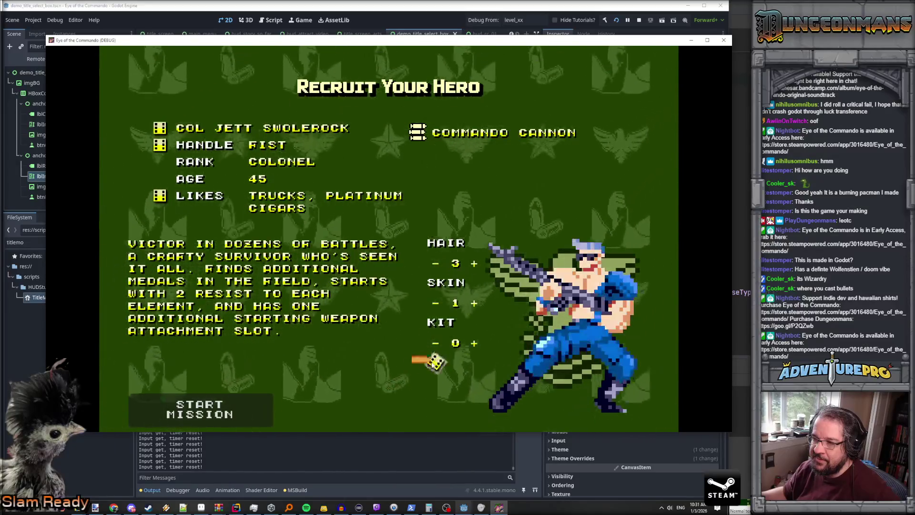
pyautogui.press('Return')
pyautogui.press('Return')
pyautogui.press('Return')
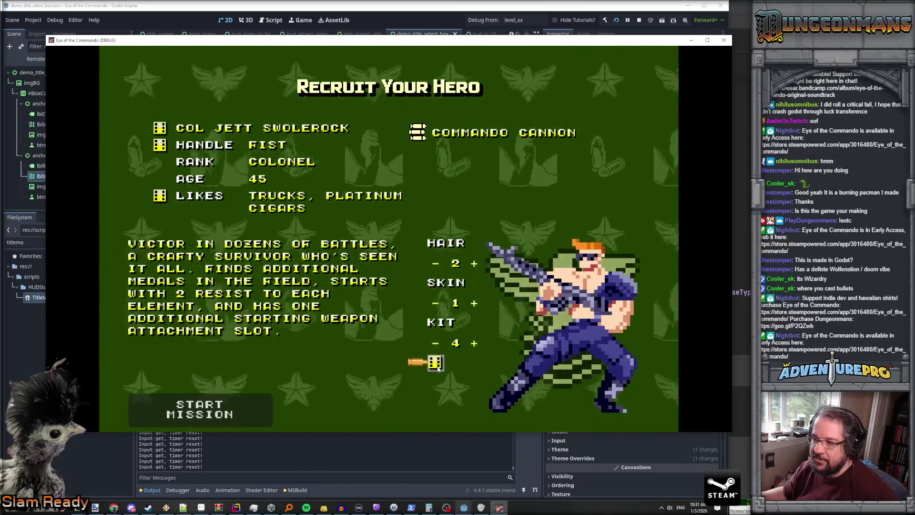
pyautogui.click(213, 414)
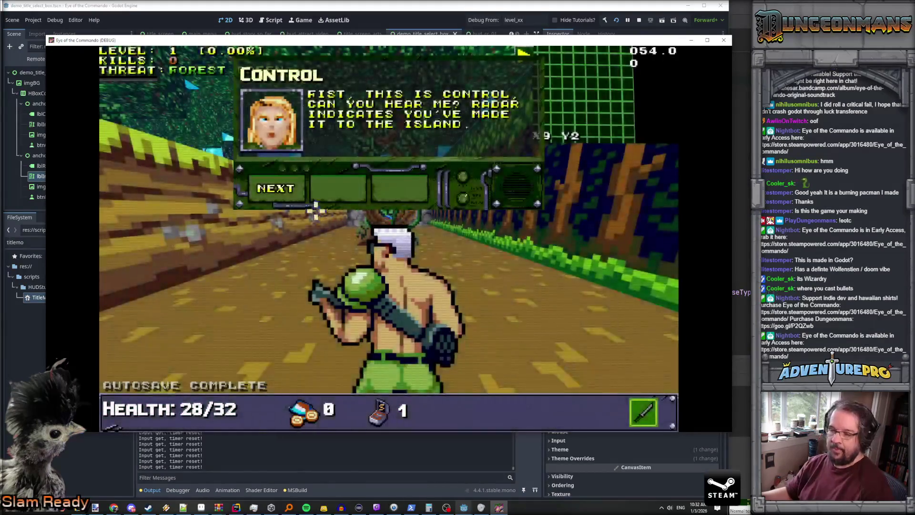
# Read through and close the Control radio briefing to resume play.
pyautogui.click(288, 188)
pyautogui.click(288, 188)
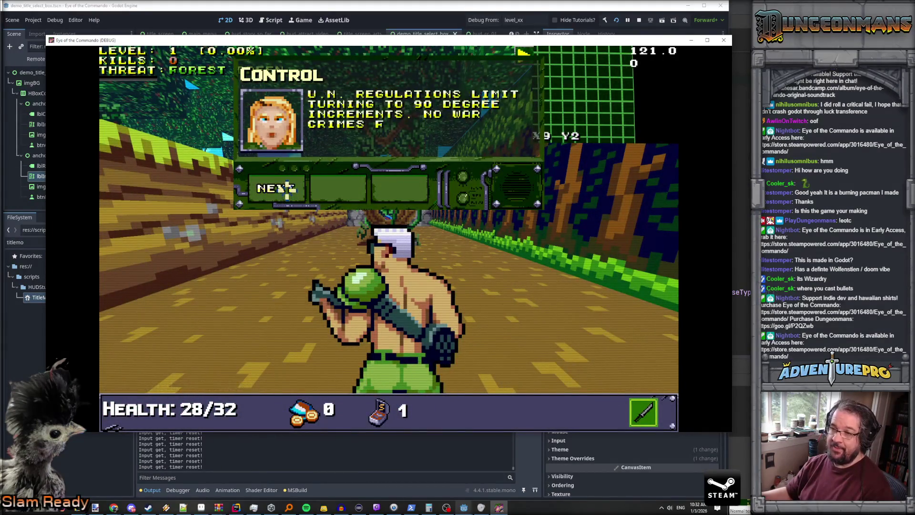
pyautogui.click(286, 188)
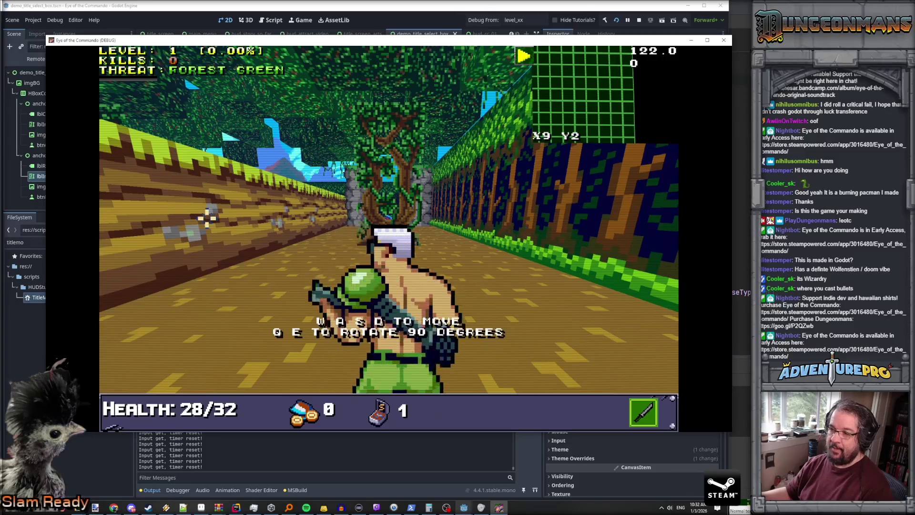
# Walk through the forest and stone archway, collecting two Freedom Medals.
pyautogui.moveTo(182, 506)
pyautogui.press('q')
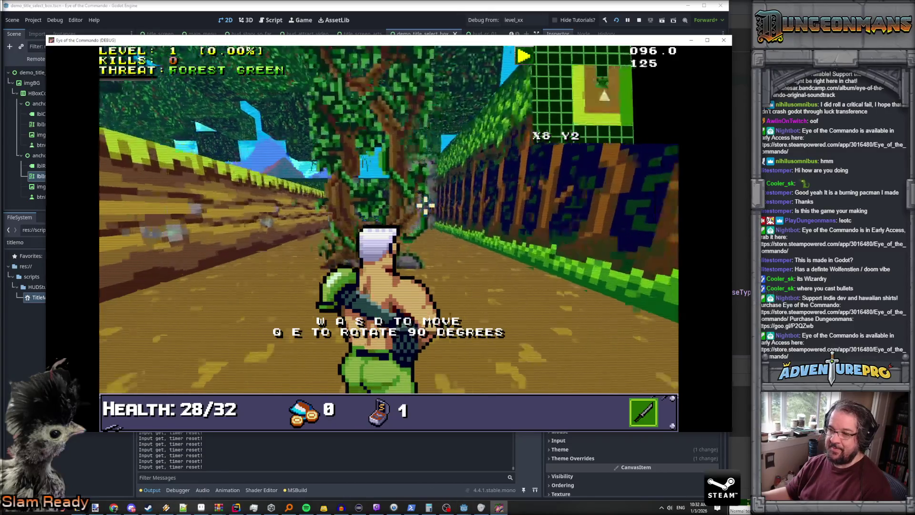
pyautogui.press('w')
pyautogui.press('w')
pyautogui.press('w')
pyautogui.press('w')
pyautogui.press('w')
pyautogui.press('w')
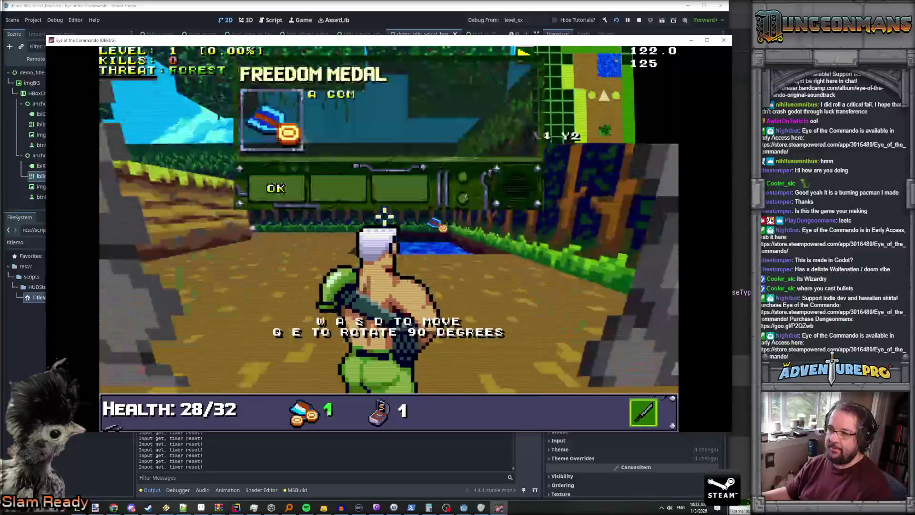
pyautogui.press('w')
pyautogui.press('q')
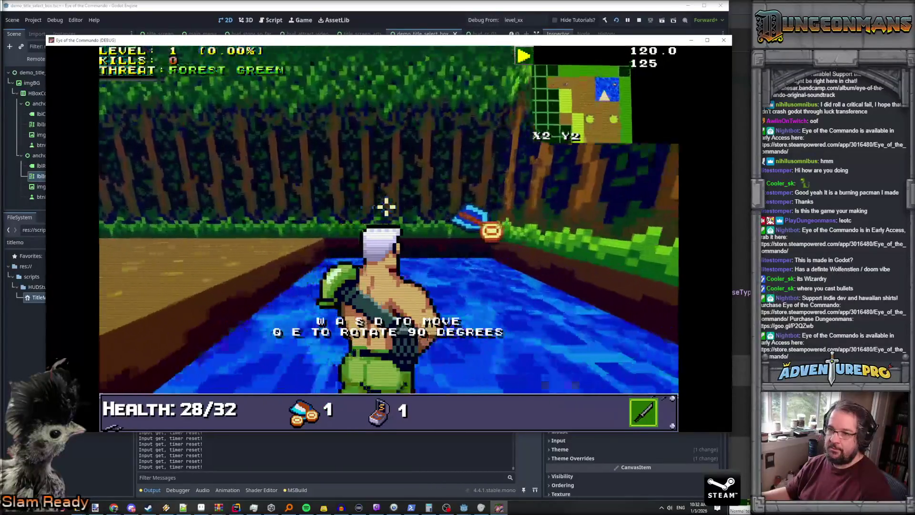
# Follow the path to pick up the Battle Chicken, healing to 32/32.
pyautogui.press('w')
pyautogui.press('w')
pyautogui.press('w')
pyautogui.press('e')
pyautogui.press('q')
pyautogui.press('w')
pyautogui.press('w')
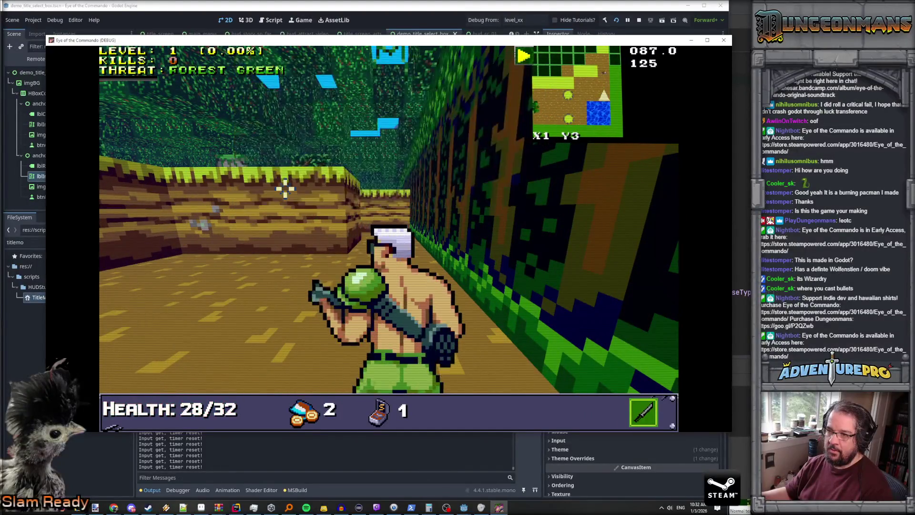
pyautogui.press('w')
pyautogui.press('w')
pyautogui.press('w')
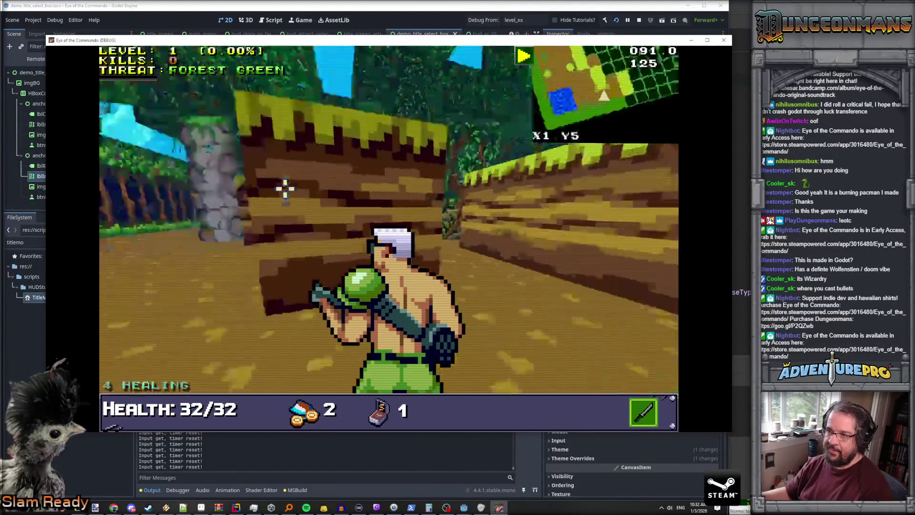
pyautogui.press('q')
pyautogui.press('w')
pyautogui.press('w')
pyautogui.press('e')
pyautogui.press('w')
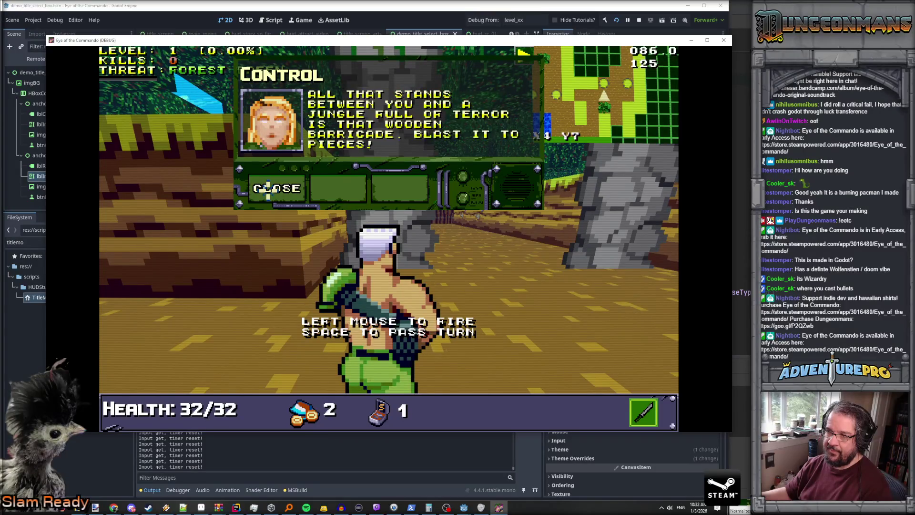
# Face and destroy the Evil Barricade, then advance toward the Defense Tower.
pyautogui.press('e')
pyautogui.press('w')
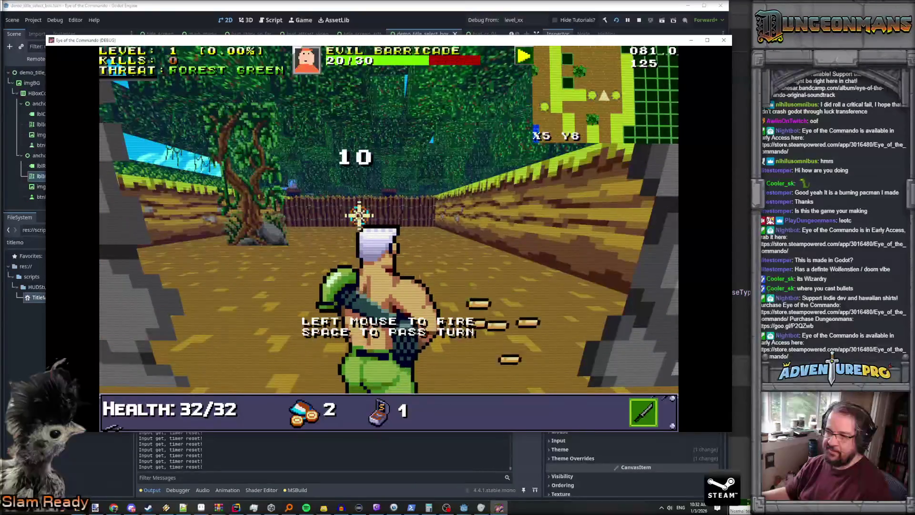
pyautogui.press('d')
pyautogui.press('d')
pyautogui.press('d')
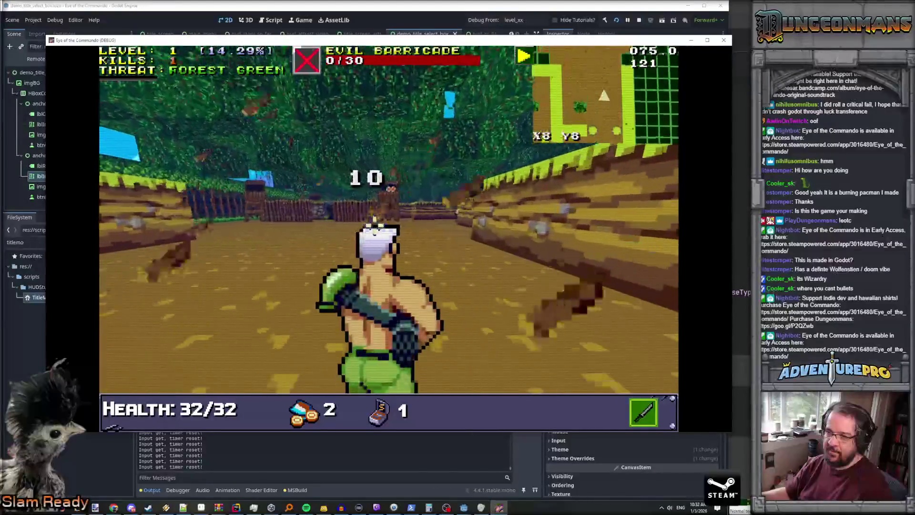
pyautogui.press('w')
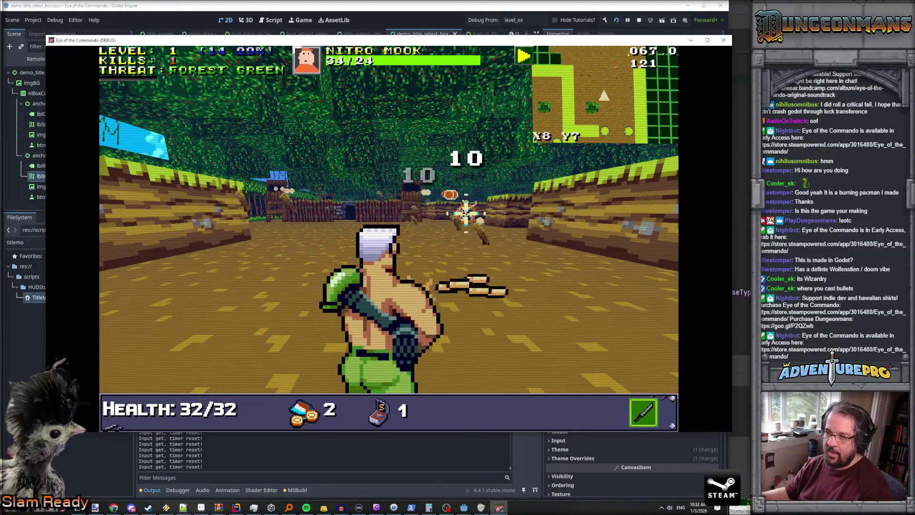
pyautogui.press('w')
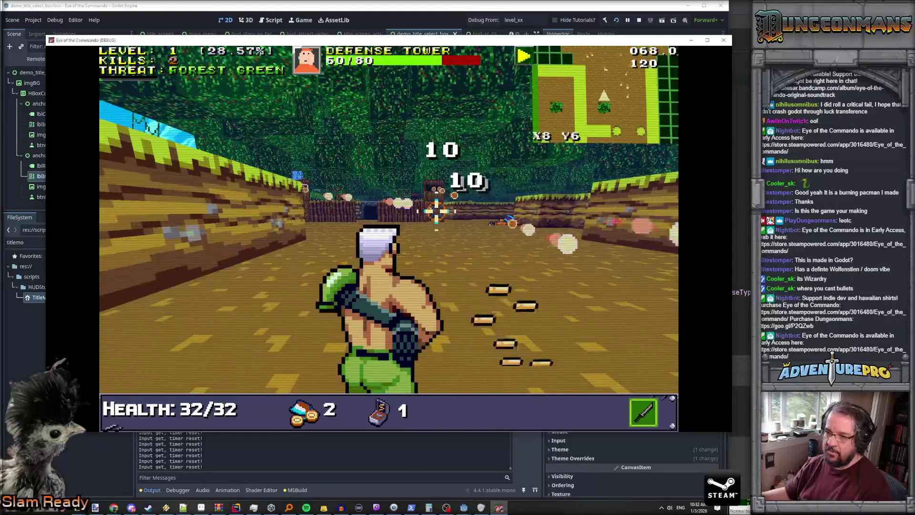